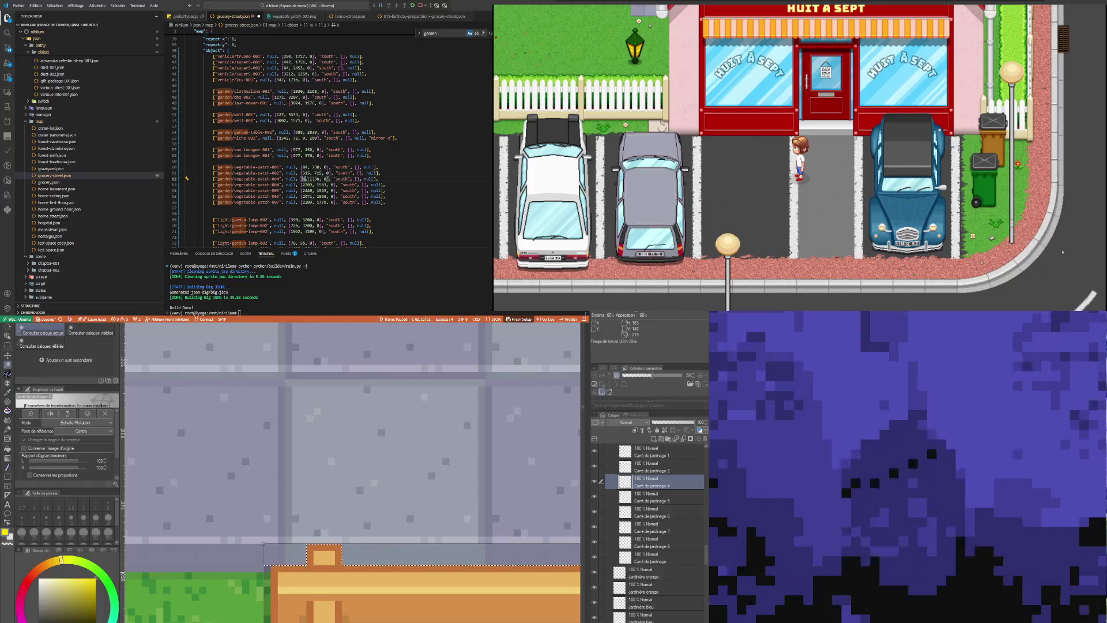
Set the x value on line 62 to 946, then commit the garden bed's transform
{"action": "double_click", "coordinate": [316, 179]}
{"action": "type", "text": "946"}
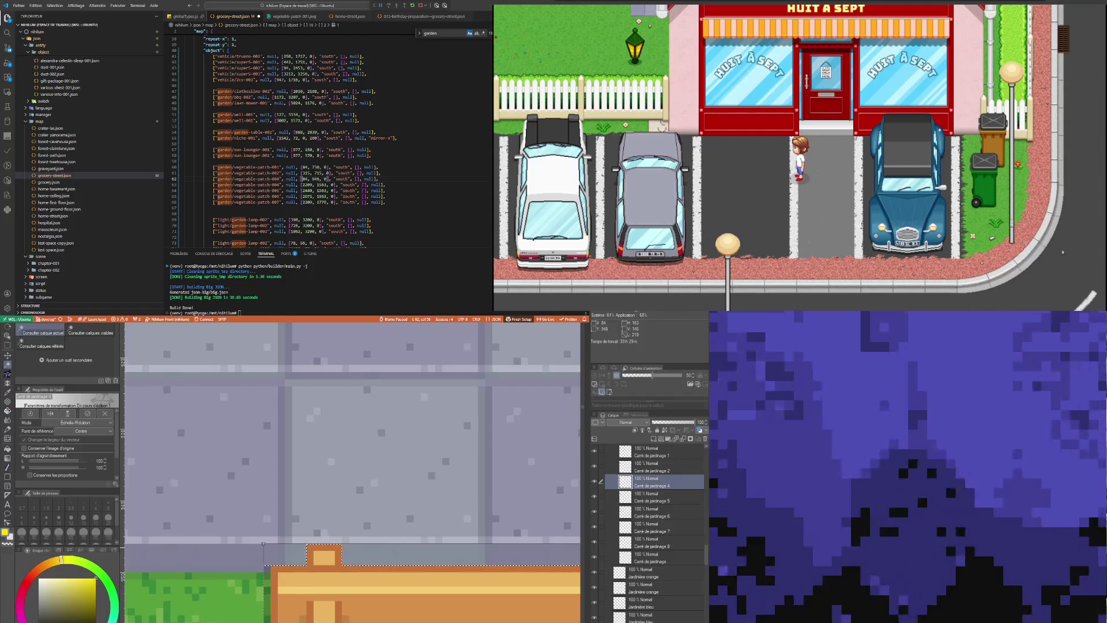
{"action": "scroll", "coordinate": [281, 481], "scroll_direction": "down", "scroll_amount": 1}
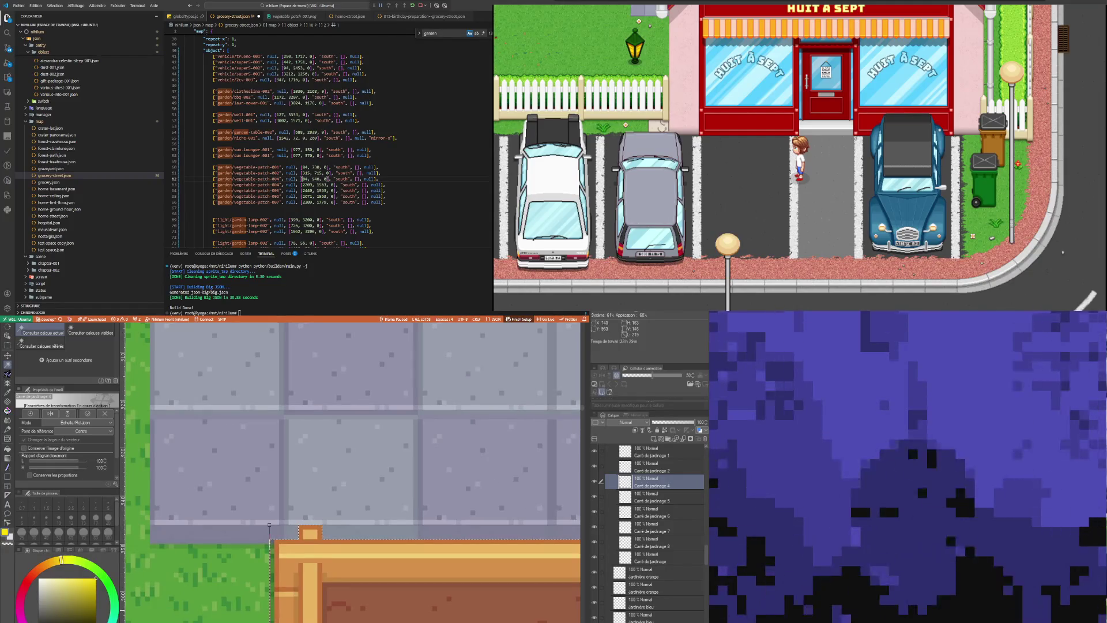
{"action": "key", "text": "Return"}
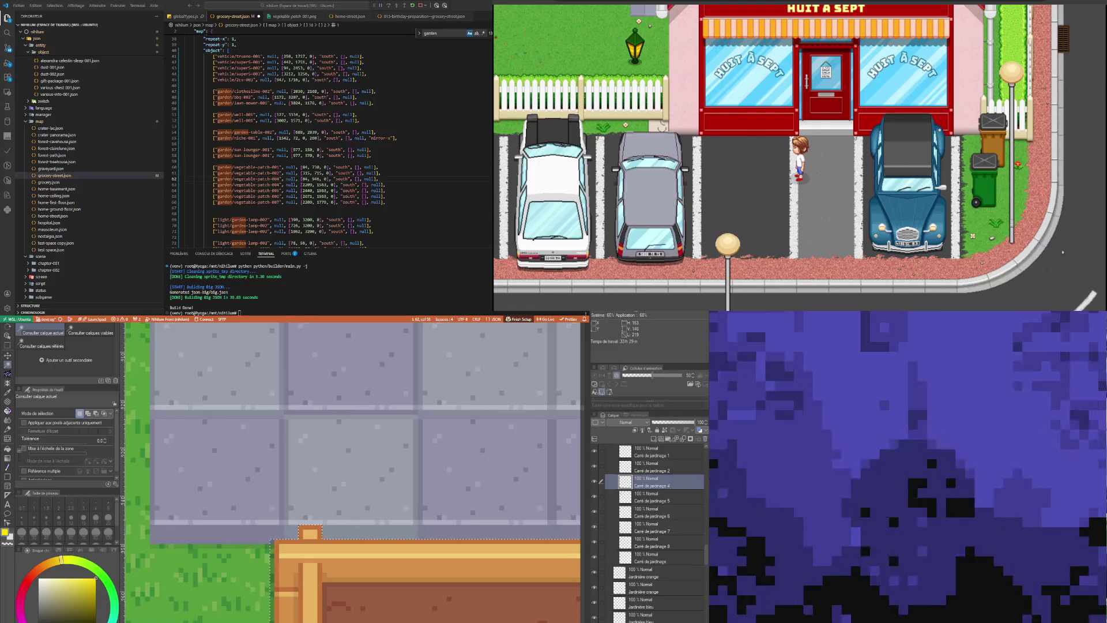
Pick the lower-right pumpkin bed's layer, auto-select it and start a transform zoomed on its top edge
{"action": "scroll", "coordinate": [431, 589], "scroll_direction": "down", "scroll_amount": 5}
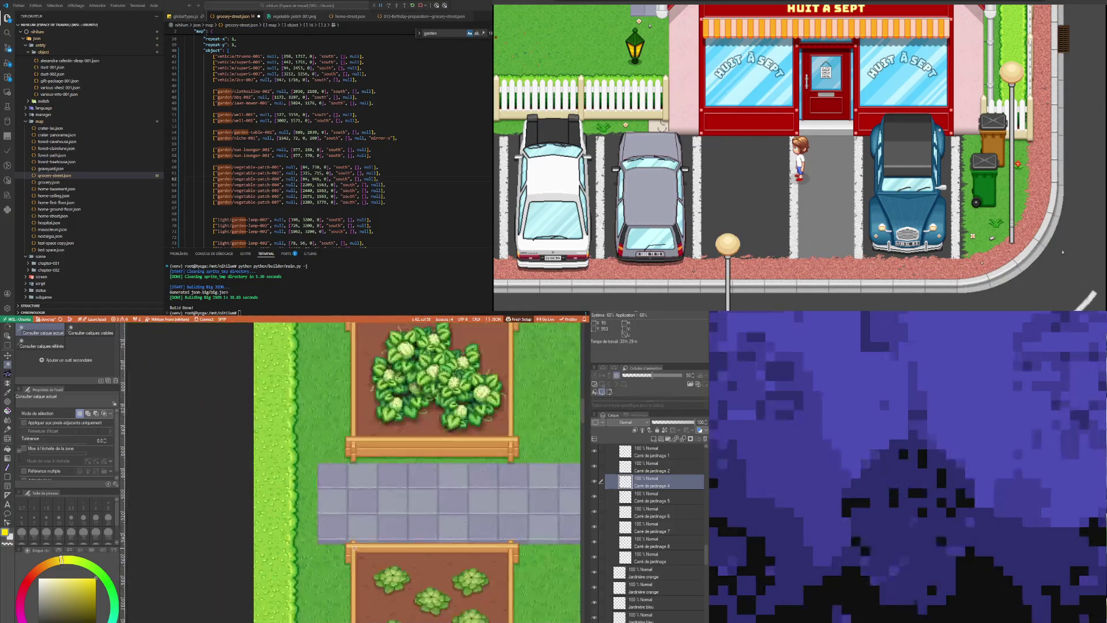
{"action": "scroll", "coordinate": [458, 599], "scroll_direction": "down", "scroll_amount": 1}
{"action": "scroll", "coordinate": [366, 577], "scroll_direction": "up", "scroll_amount": 5}
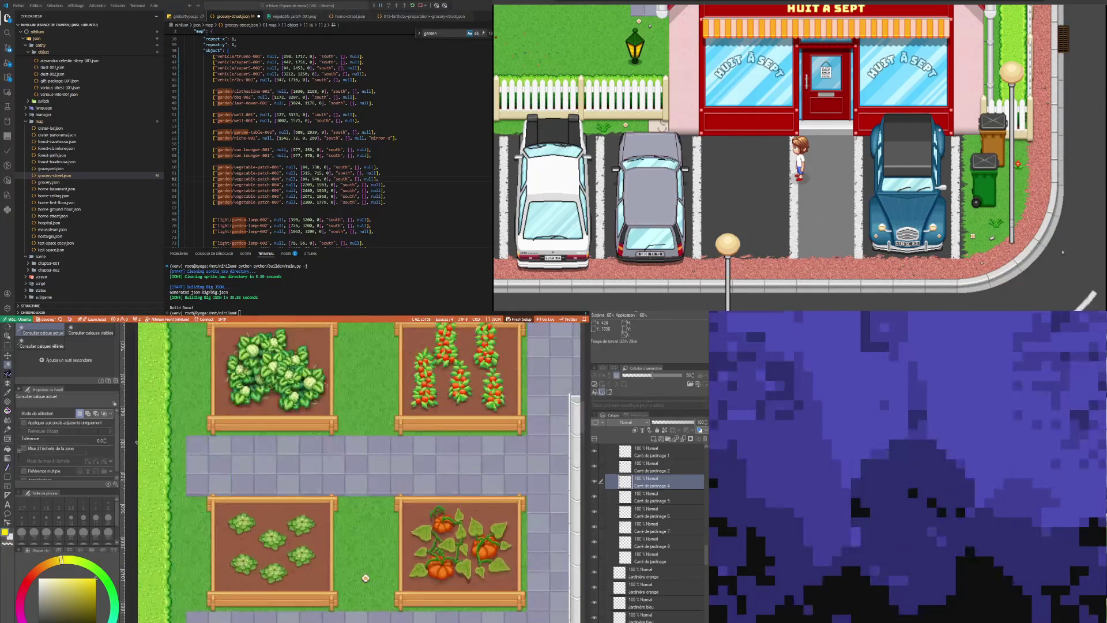
{"action": "left_click", "coordinate": [7, 336]}
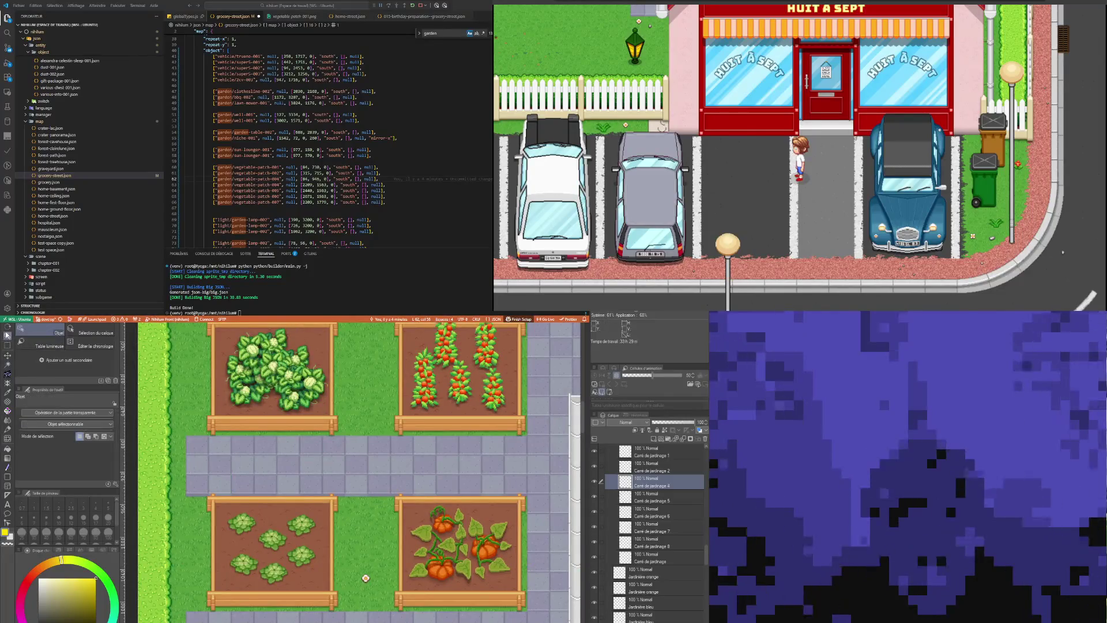
{"action": "left_click", "coordinate": [419, 518]}
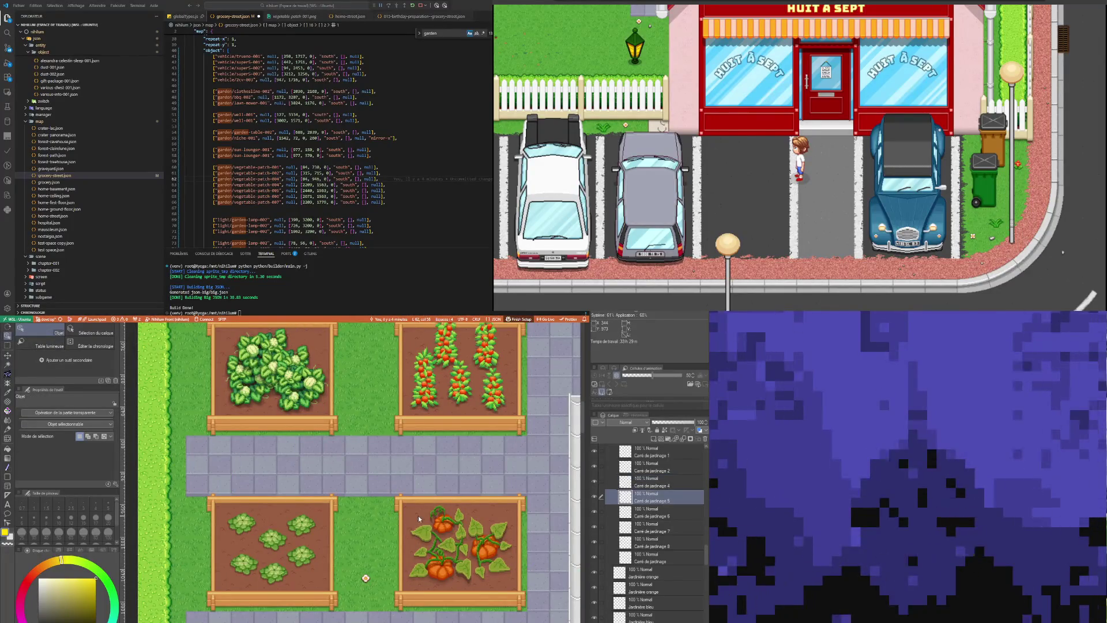
{"action": "left_click", "coordinate": [8, 364]}
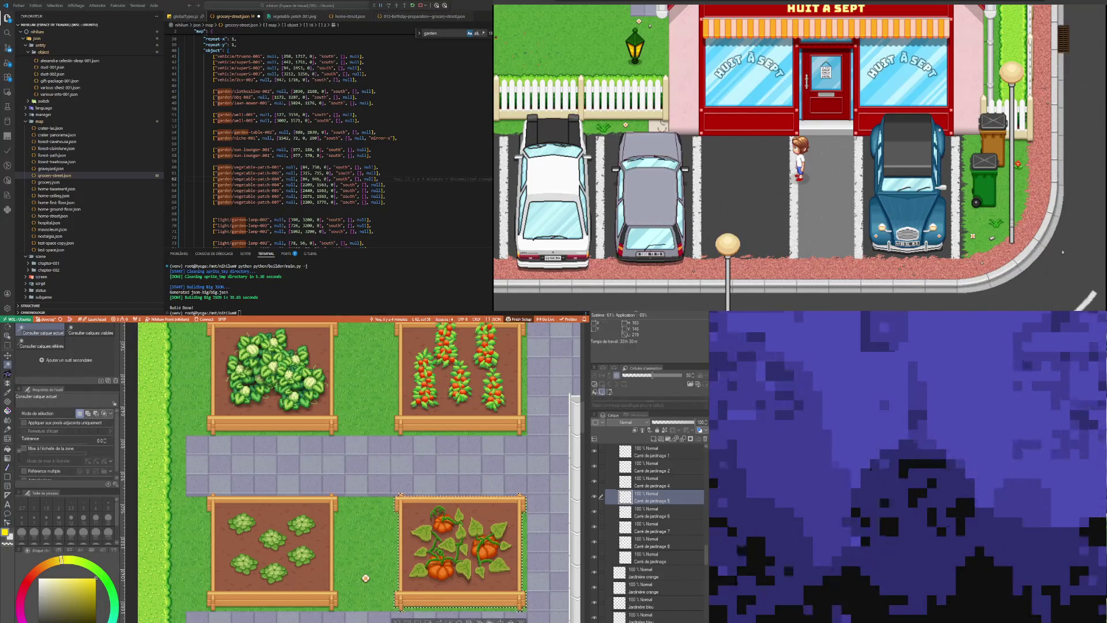
{"action": "key", "text": "ctrl+t"}
{"action": "scroll", "coordinate": [401, 494], "scroll_direction": "up", "scroll_amount": 5}
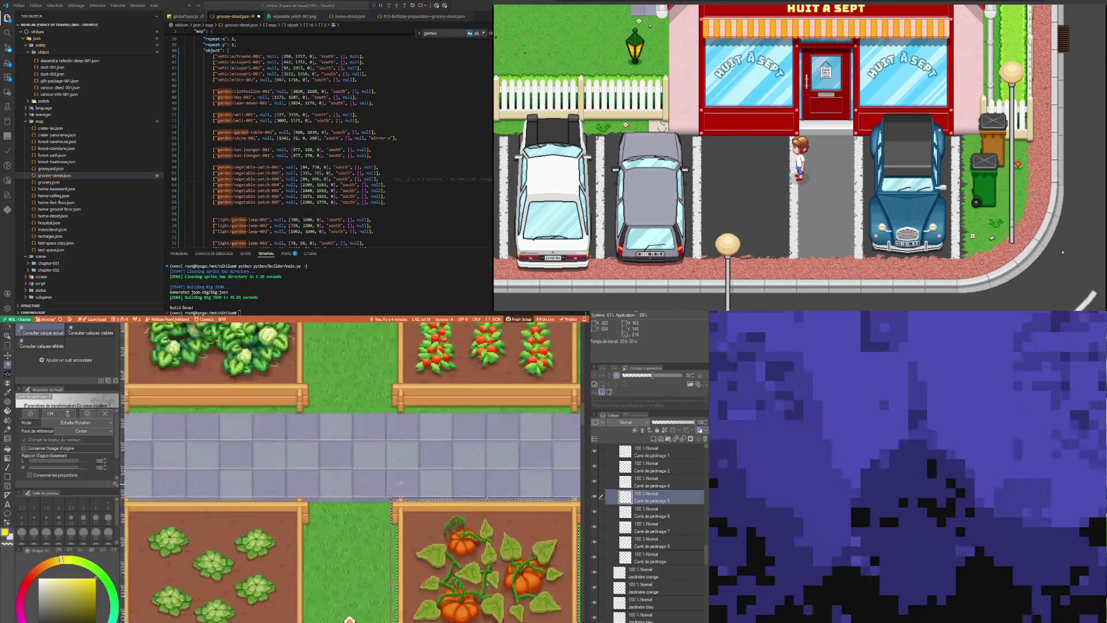
{"action": "scroll", "coordinate": [403, 492], "scroll_direction": "up", "scroll_amount": 5}
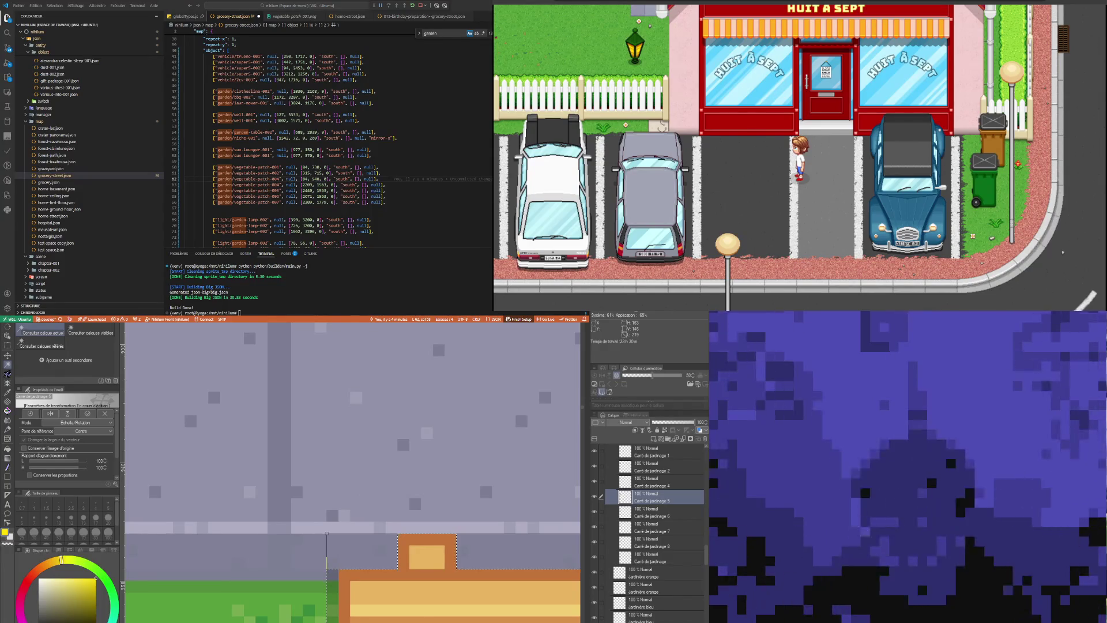
{"action": "double_click", "coordinate": [307, 185]}
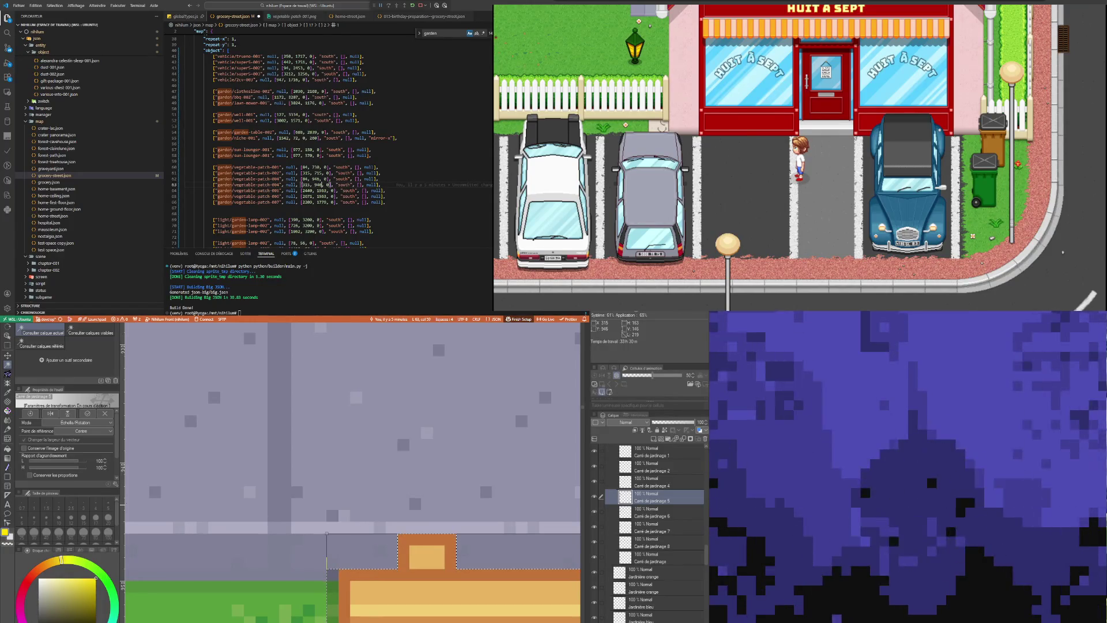
Move the caret left within line 63 of the map JSON
{"action": "left_click", "coordinate": [279, 185]}
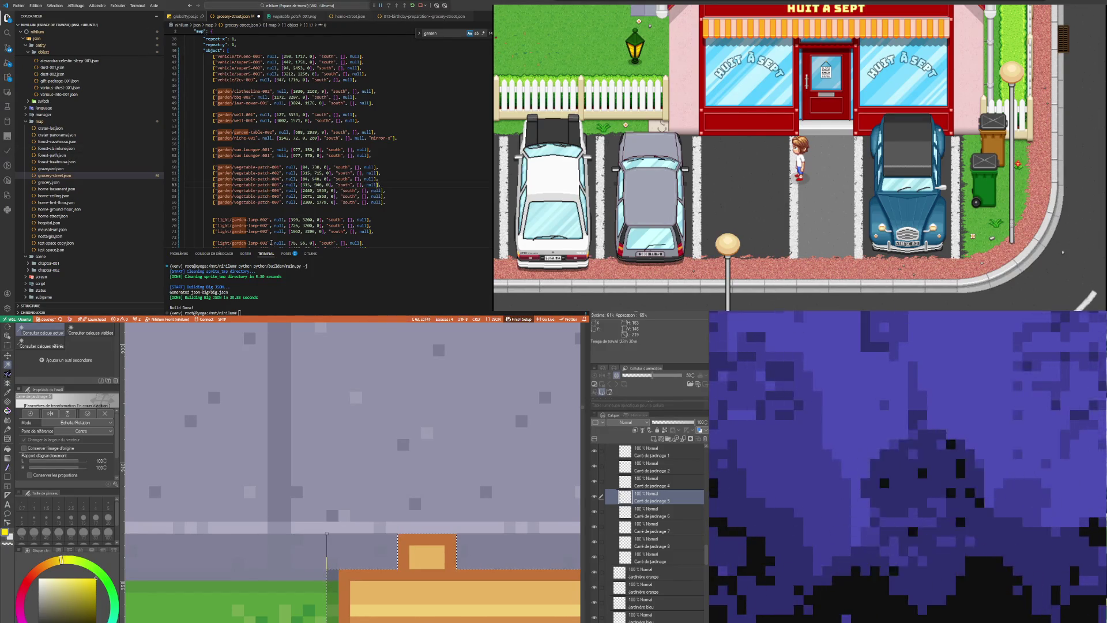
Confirm the pumpkin bed's transform from the transform bar
{"action": "scroll", "coordinate": [340, 516], "scroll_direction": "down", "scroll_amount": 5}
{"action": "scroll", "coordinate": [337, 521], "scroll_direction": "down", "scroll_amount": 10}
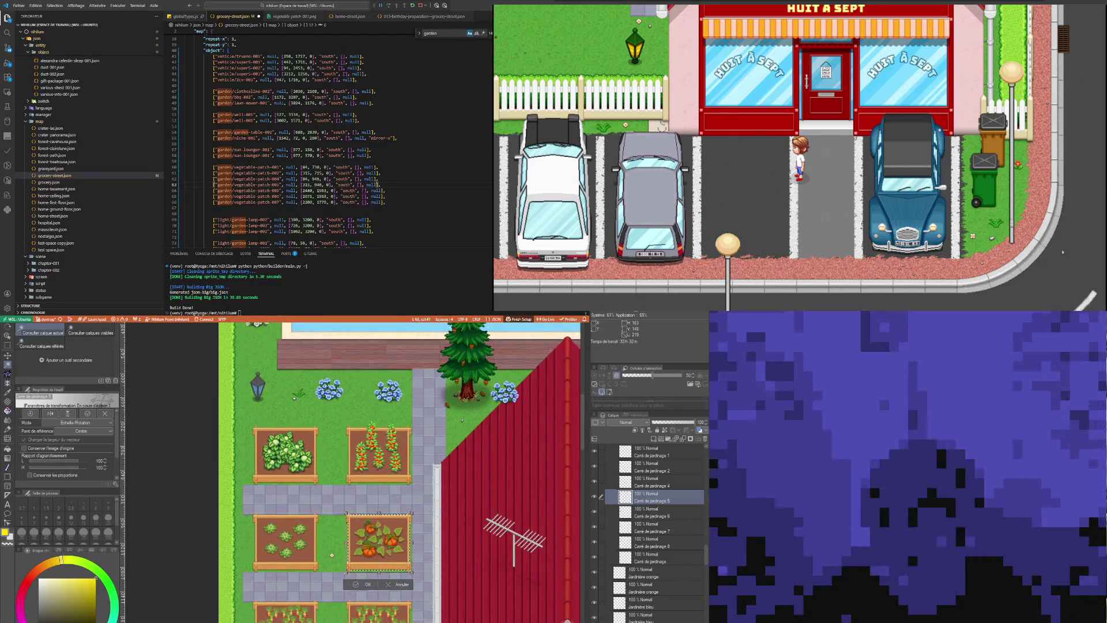
{"action": "left_click", "coordinate": [406, 585]}
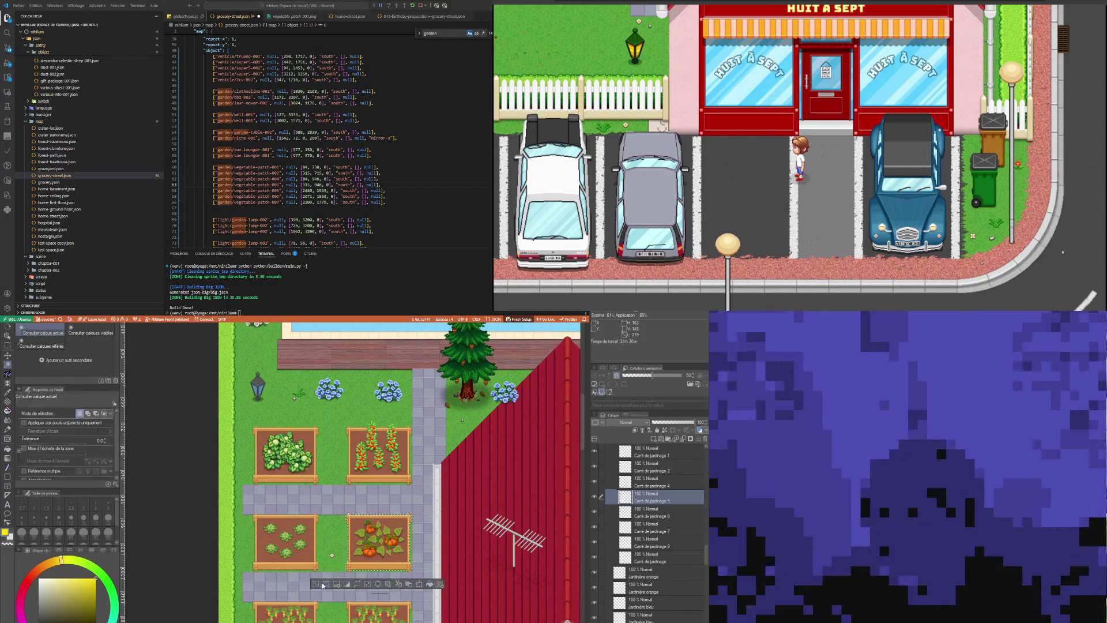
{"action": "scroll", "coordinate": [309, 534], "scroll_direction": "down", "scroll_amount": 3}
{"action": "scroll", "coordinate": [323, 519], "scroll_direction": "up", "scroll_amount": 3}
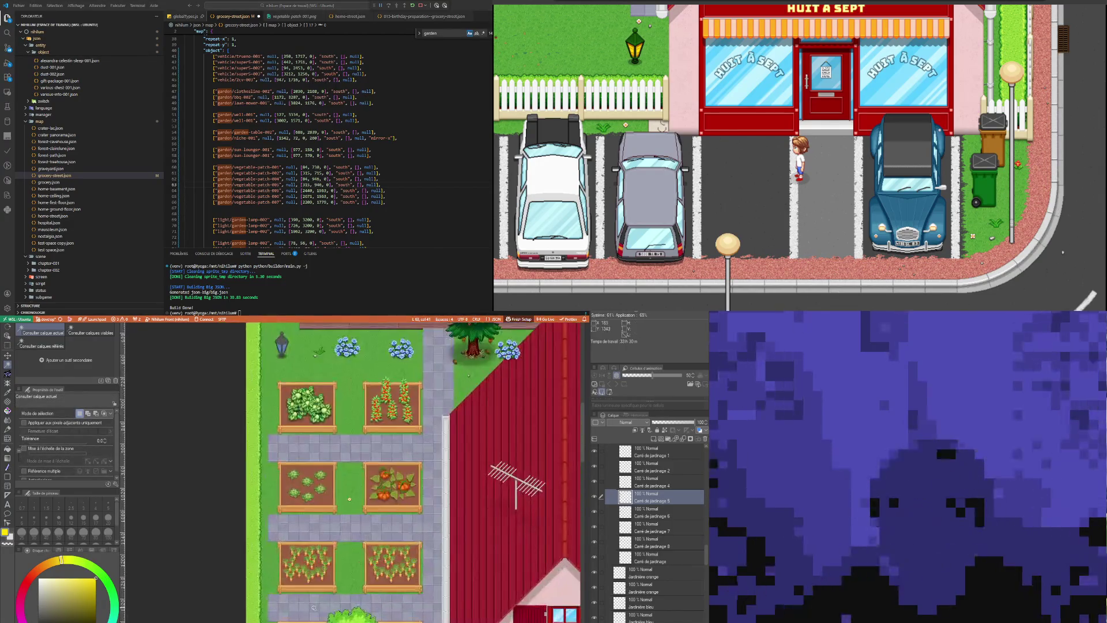
{"action": "scroll", "coordinate": [357, 451], "scroll_direction": "up", "scroll_amount": 2}
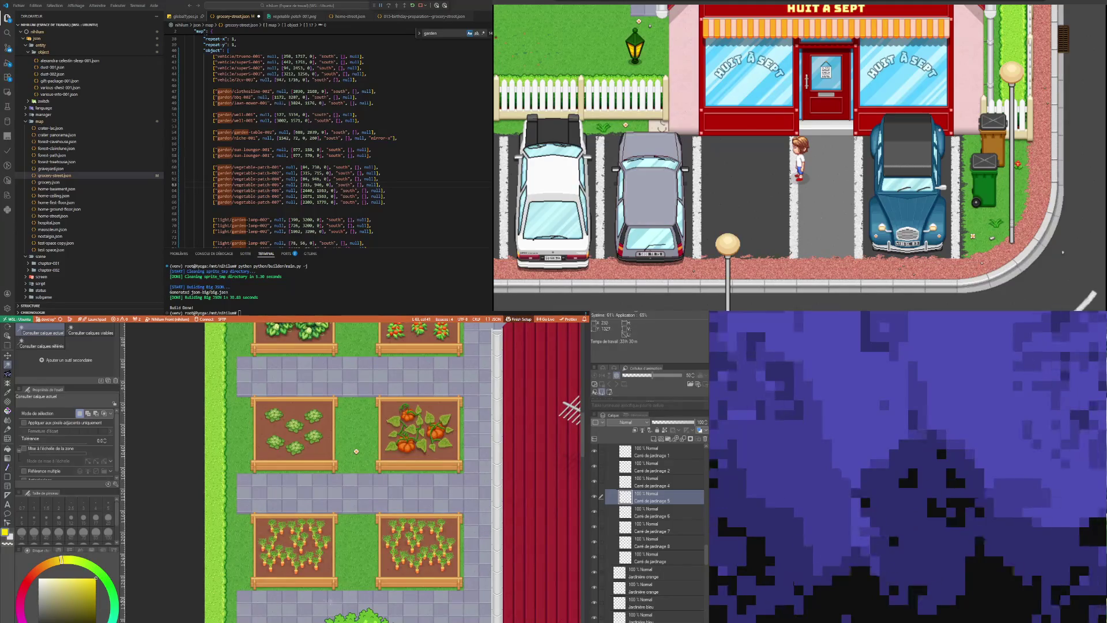
Pick and auto-select the lower-left carrot bed, start a transform and zoom in on it
{"action": "left_click", "coordinate": [7, 335]}
{"action": "left_click", "coordinate": [264, 526]}
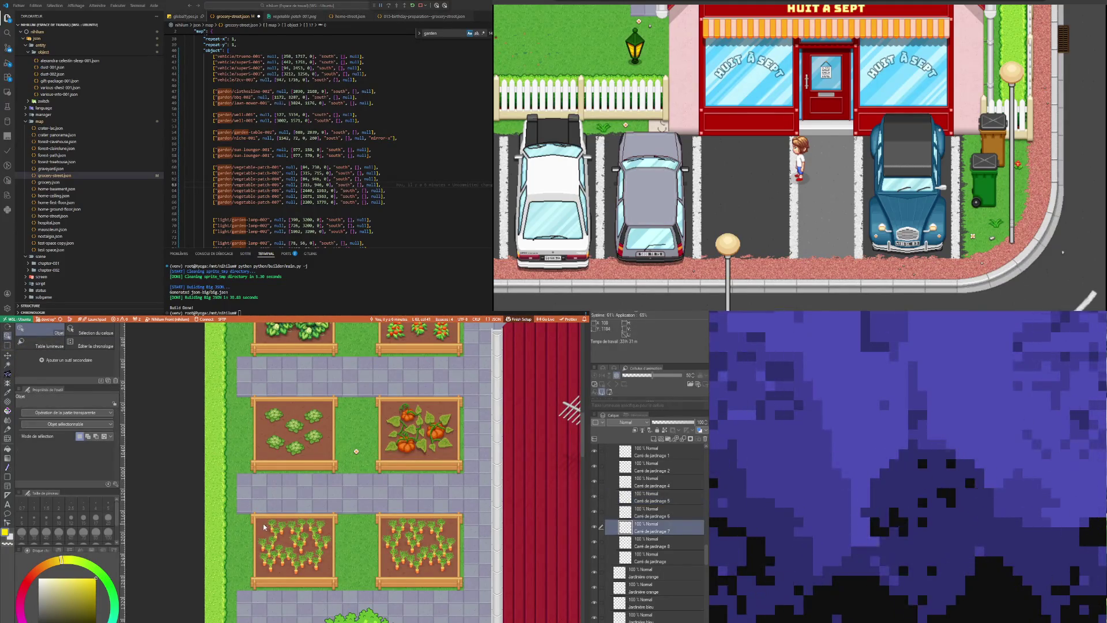
{"action": "left_click", "coordinate": [7, 364]}
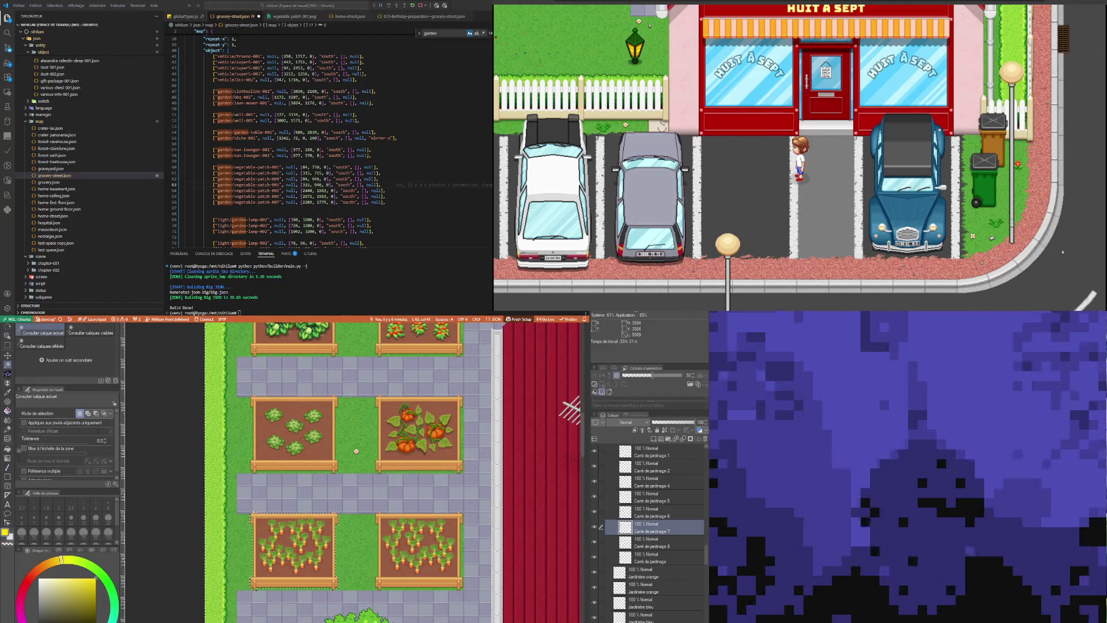
{"action": "left_click", "coordinate": [300, 553]}
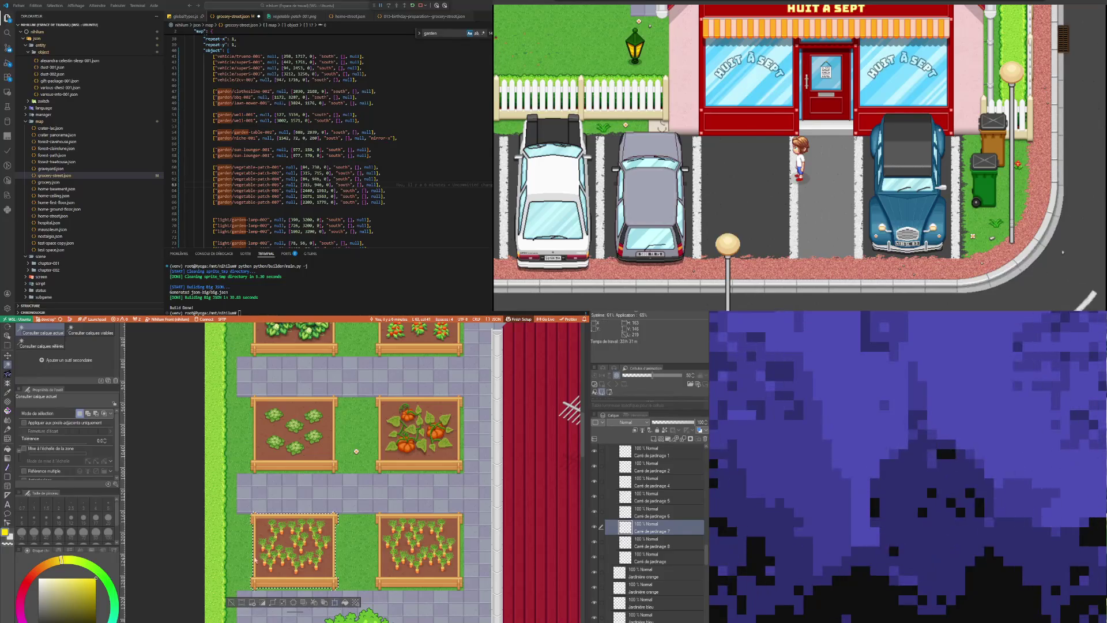
{"action": "key", "text": "ctrl+t"}
{"action": "scroll", "coordinate": [257, 513], "scroll_direction": "up", "scroll_amount": 4}
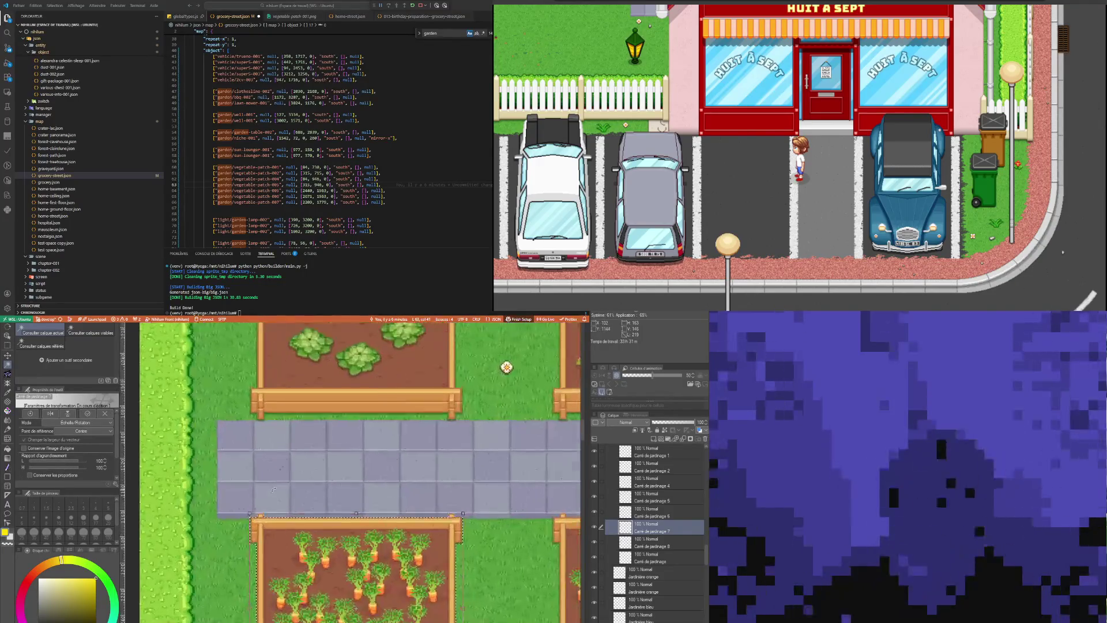
{"action": "scroll", "coordinate": [273, 489], "scroll_direction": "up", "scroll_amount": 6}
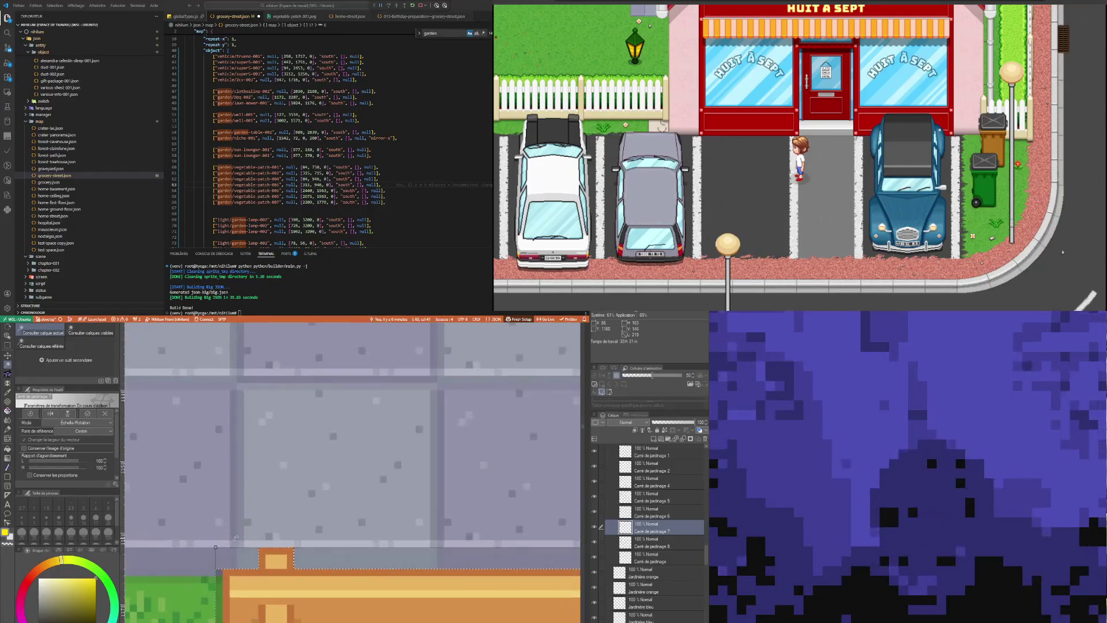
{"action": "scroll", "coordinate": [235, 538], "scroll_direction": "up", "scroll_amount": 2}
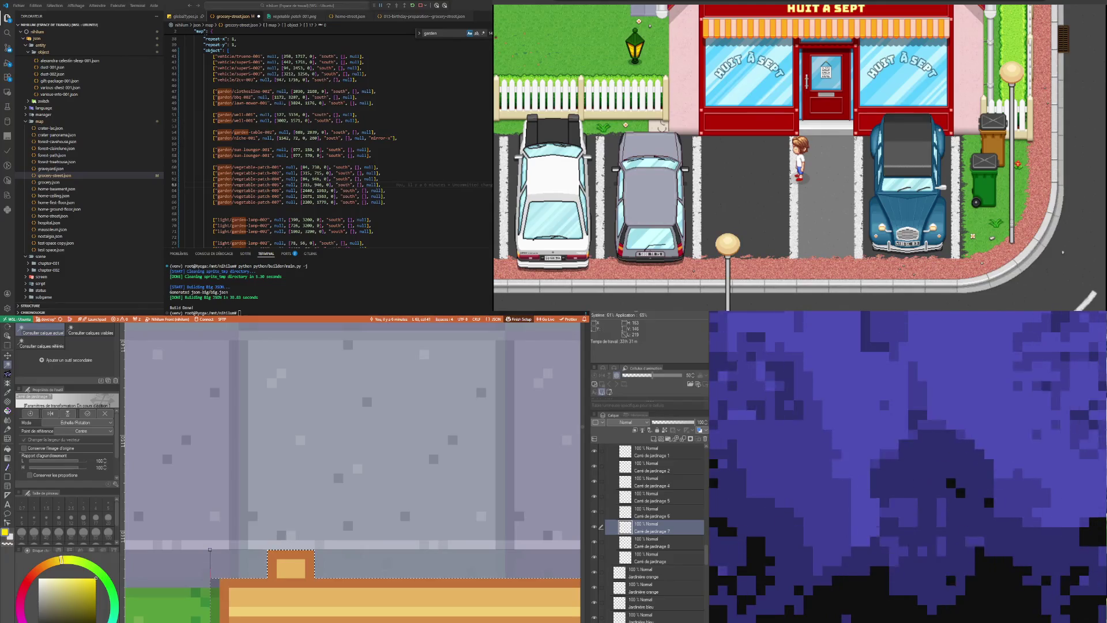
Insert a new line after line 64 (value 2440) for the vegetable-patch entry
{"action": "left_click", "coordinate": [302, 190]}
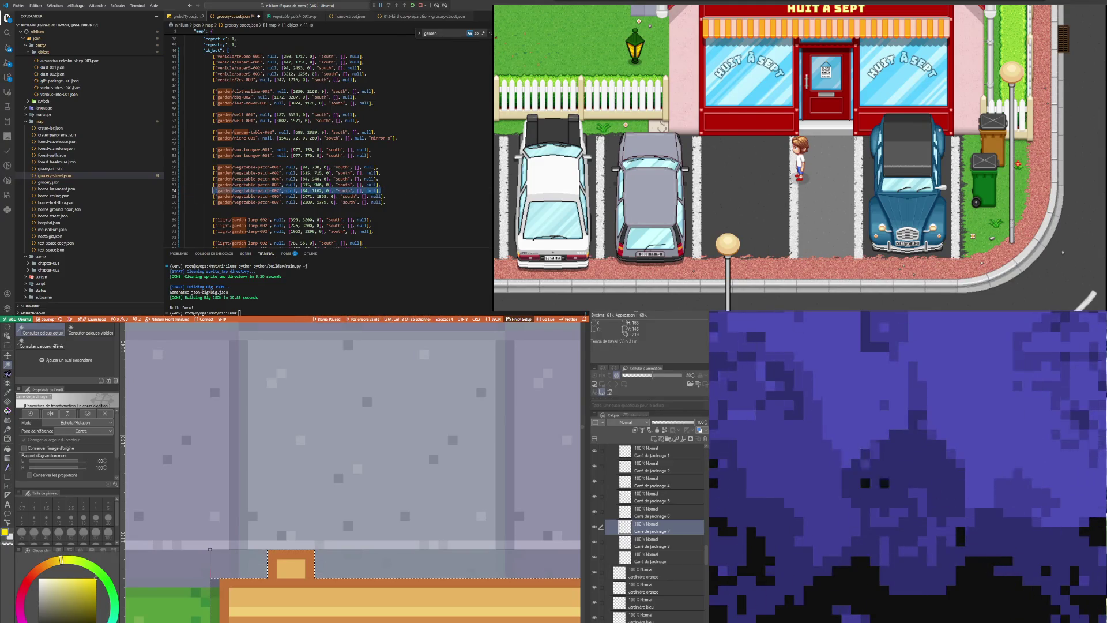
{"action": "key", "text": "Return"}
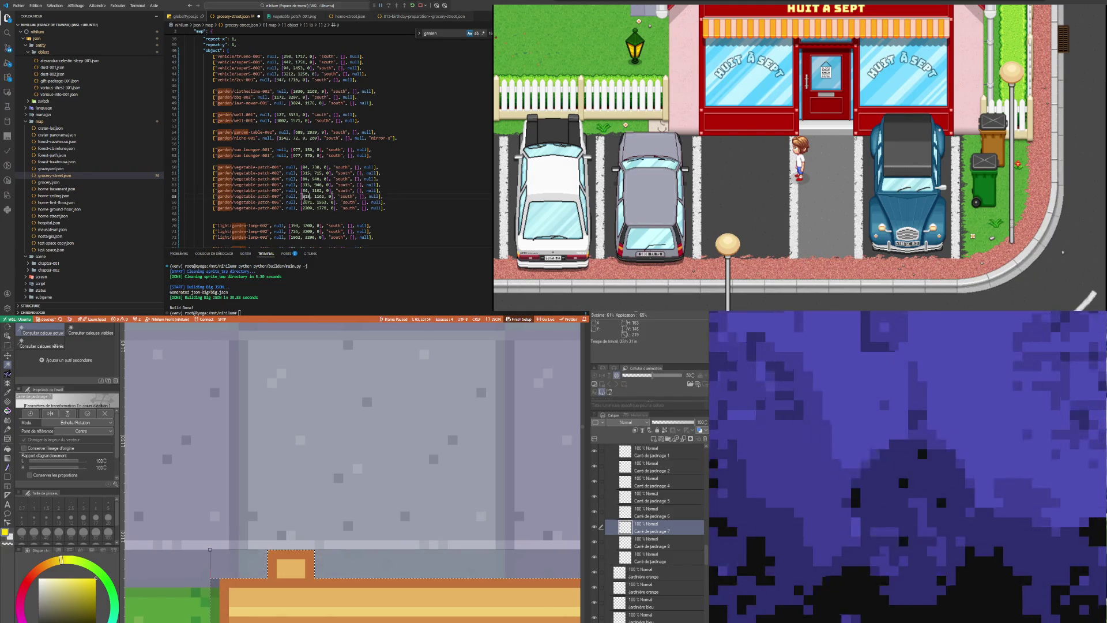
{"action": "scroll", "coordinate": [435, 584], "scroll_direction": "down", "scroll_amount": 5}
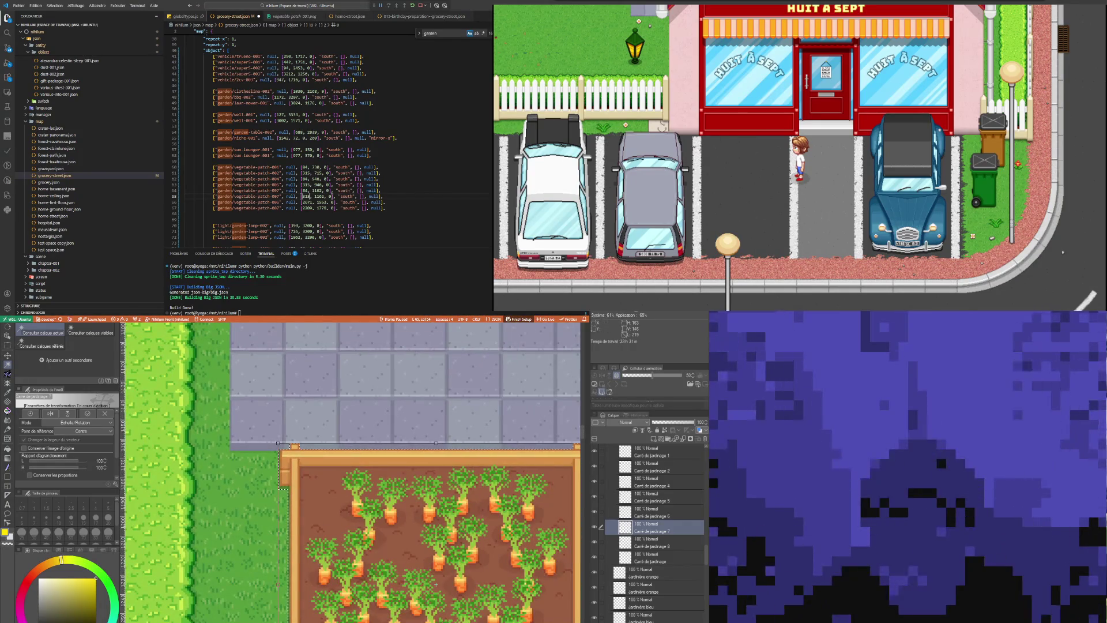
Finish the carrot bed's transform
{"action": "key", "text": "Return"}
{"action": "scroll", "coordinate": [399, 533], "scroll_direction": "down", "scroll_amount": 5}
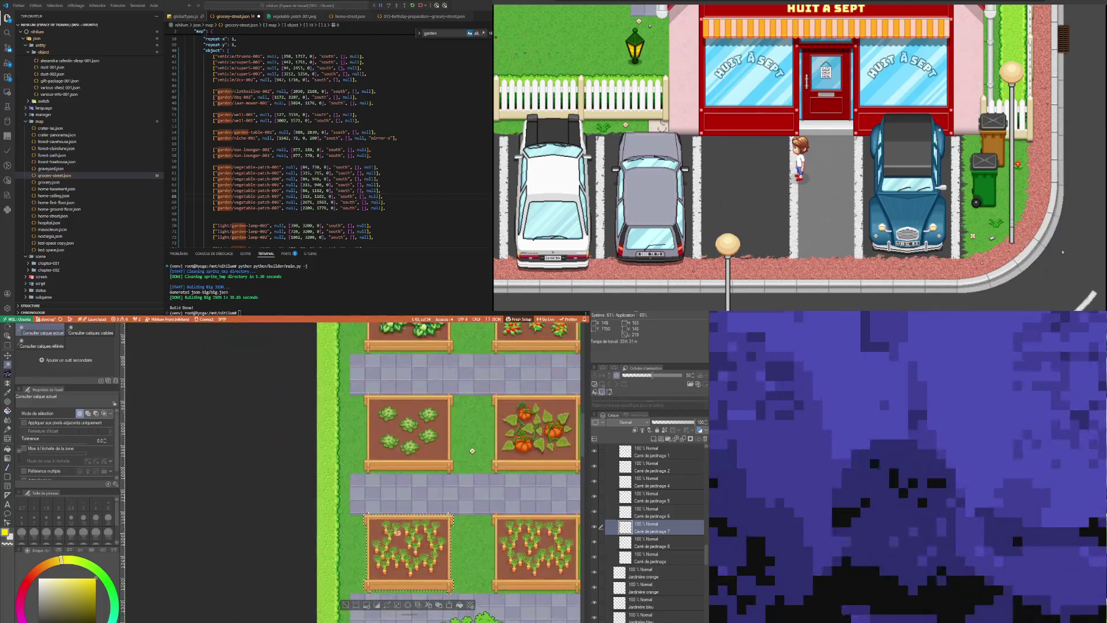
{"action": "scroll", "coordinate": [399, 537], "scroll_direction": "down", "scroll_amount": 3}
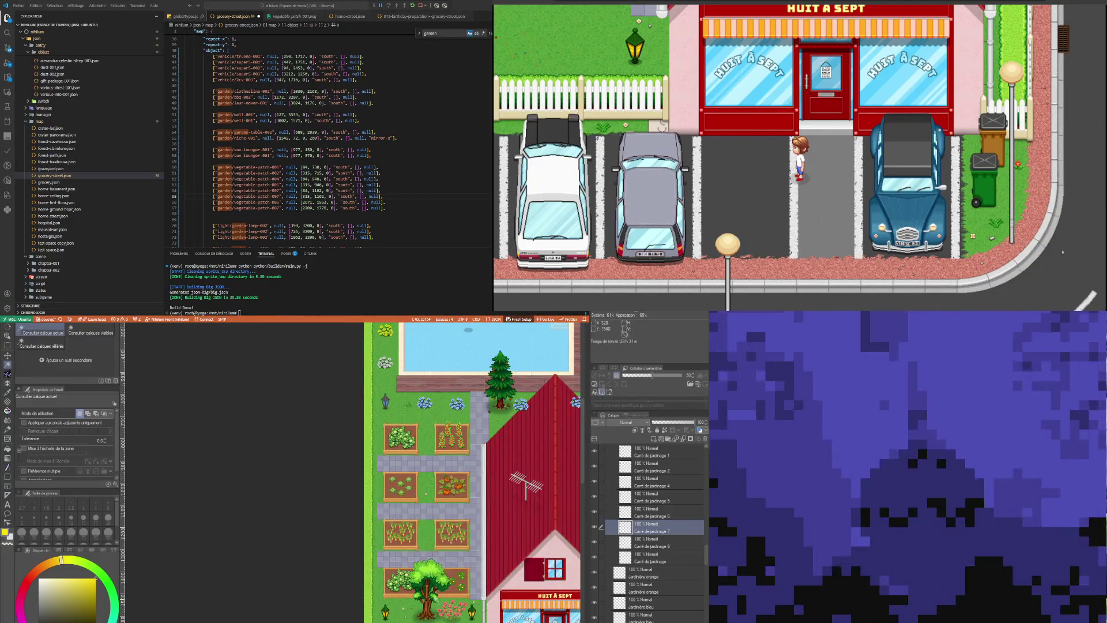
{"action": "scroll", "coordinate": [430, 588], "scroll_direction": "up", "scroll_amount": 3}
Pick and auto-select the cabbage bed under the tree, then start a transform zoomed on the paving gap
{"action": "left_click", "coordinate": [8, 336]}
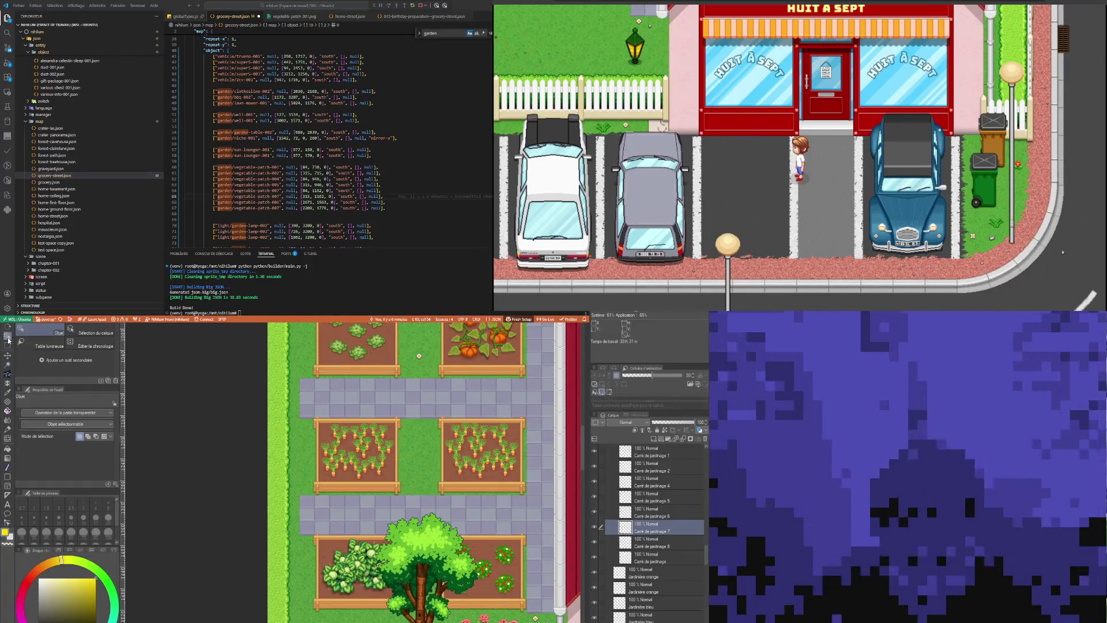
{"action": "left_click", "coordinate": [344, 540]}
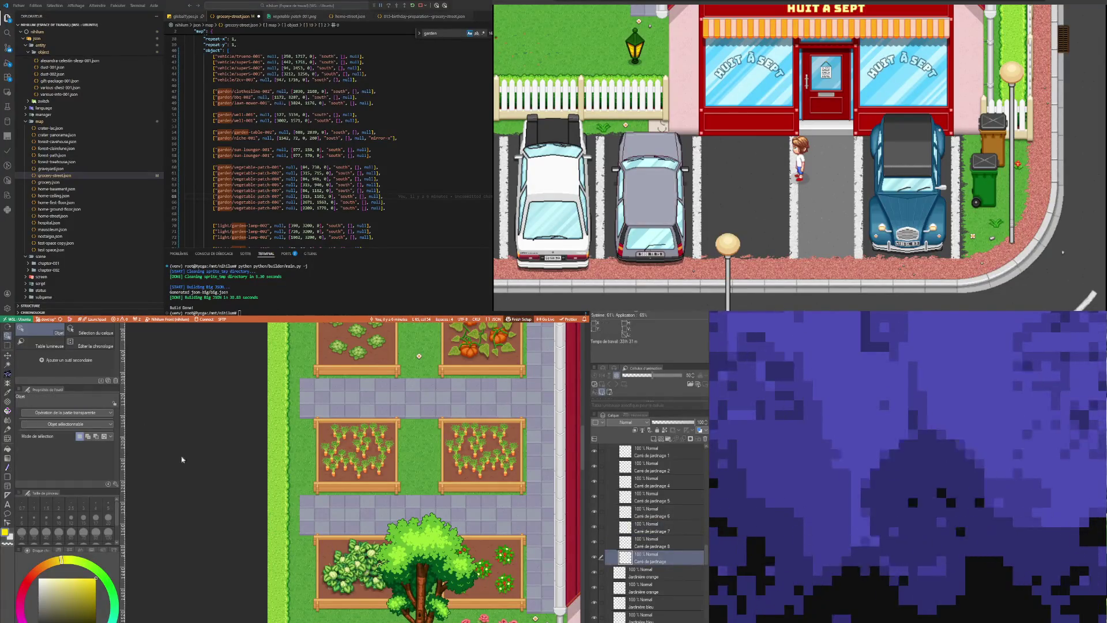
{"action": "left_click", "coordinate": [8, 365]}
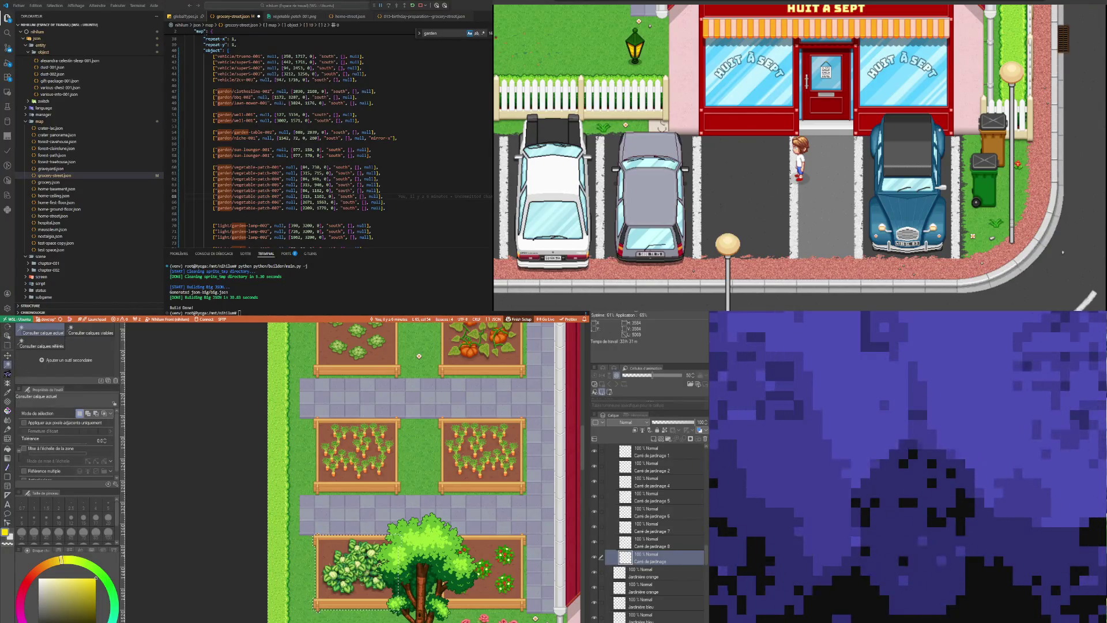
{"action": "scroll", "coordinate": [365, 580], "scroll_direction": "up", "scroll_amount": 1}
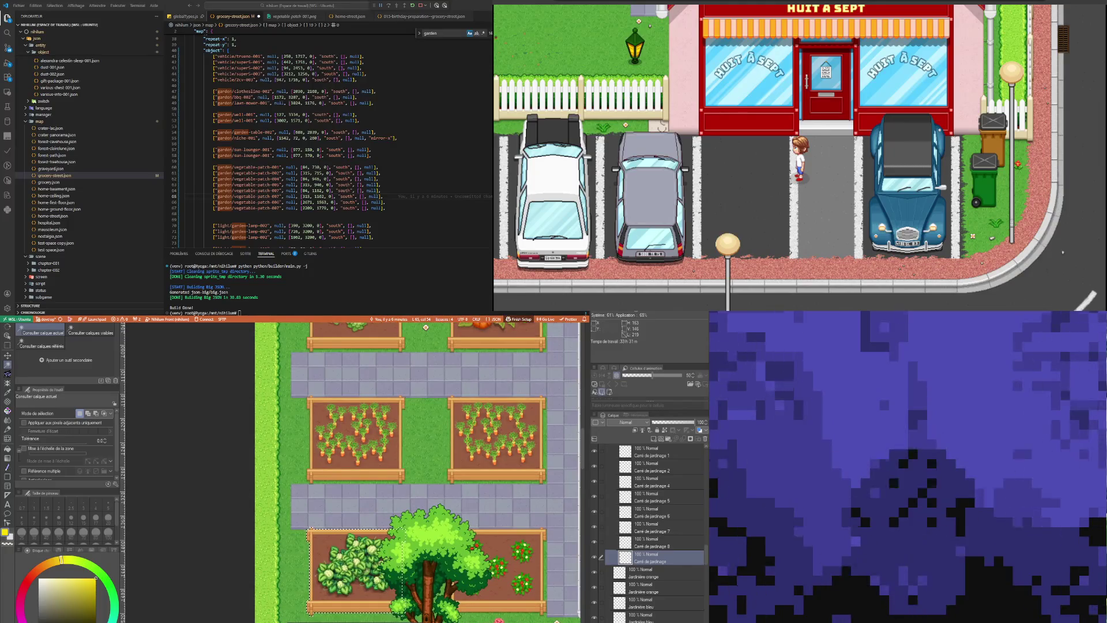
{"action": "key", "text": "ctrl+t"}
{"action": "scroll", "coordinate": [324, 545], "scroll_direction": "up", "scroll_amount": 1}
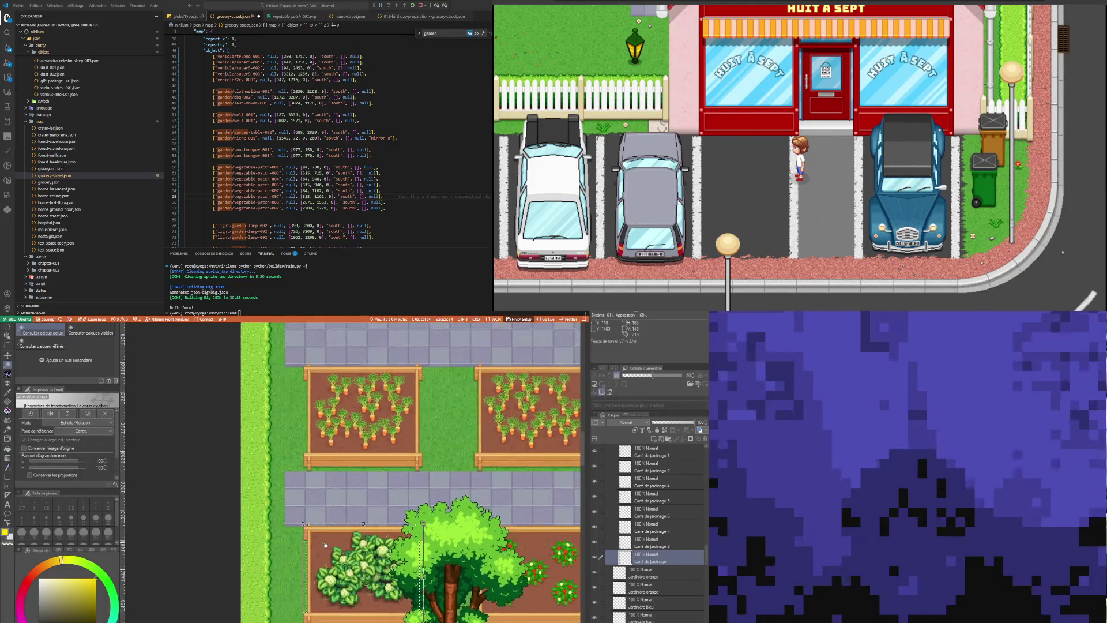
{"action": "scroll", "coordinate": [324, 545], "scroll_direction": "up", "scroll_amount": 4}
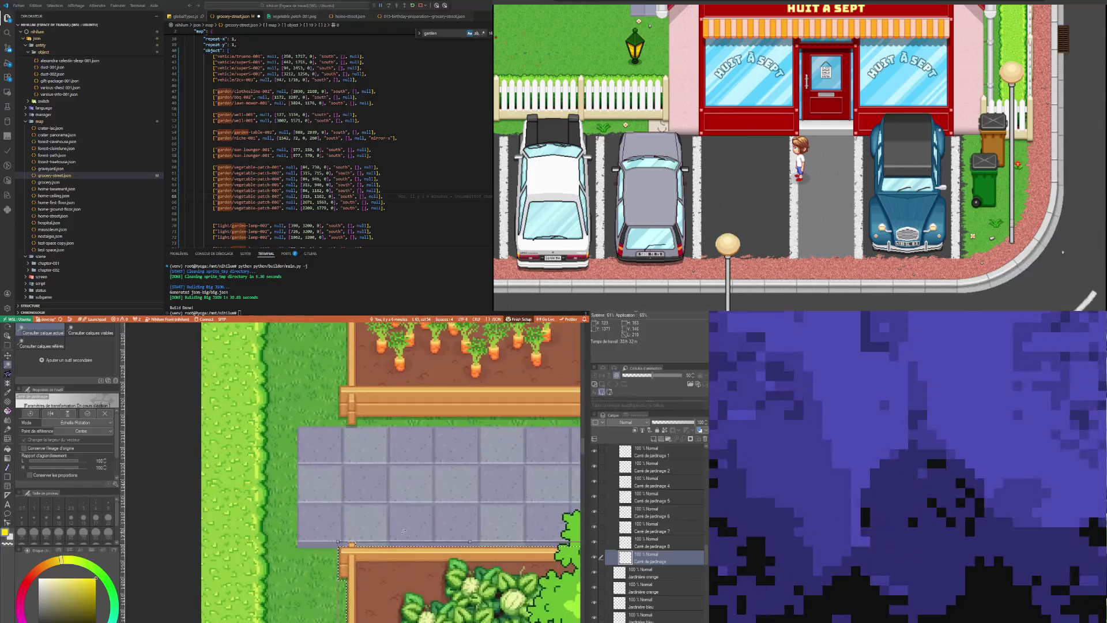
{"action": "scroll", "coordinate": [364, 513], "scroll_direction": "up", "scroll_amount": 4}
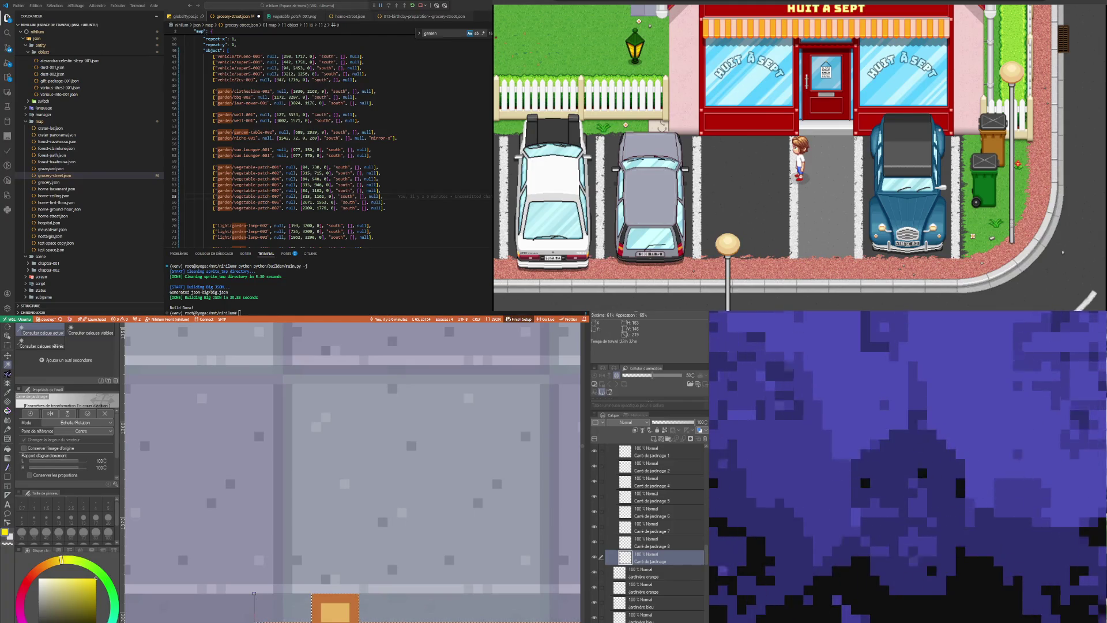
Copy y value 1378 from line 66 and paste it over 1776 on line 67
{"action": "left_click", "coordinate": [304, 203]}
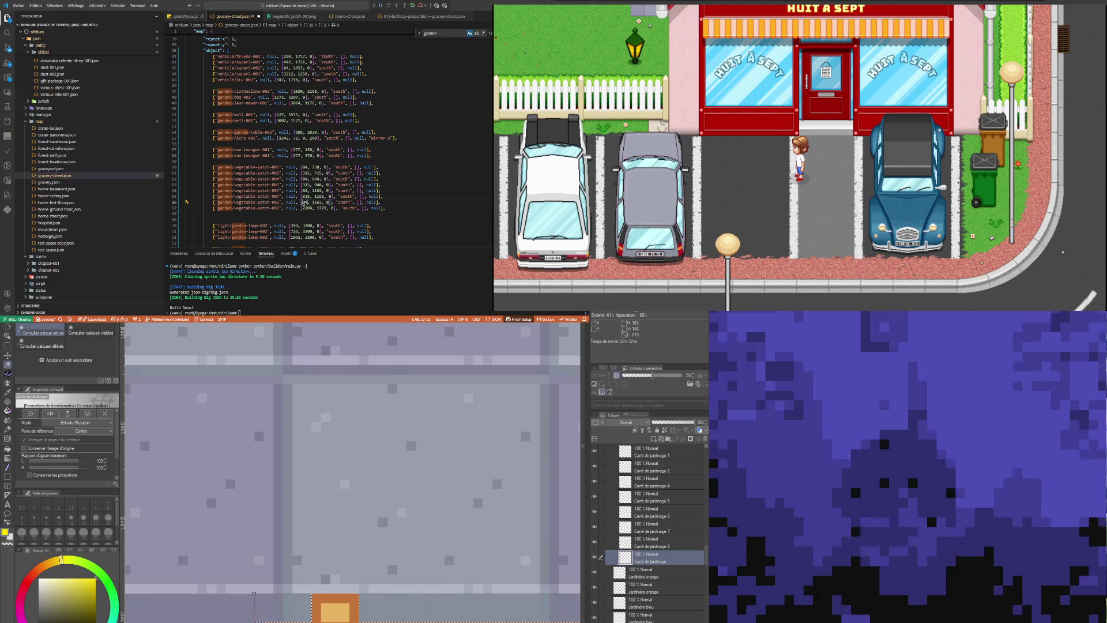
{"action": "left_click", "coordinate": [317, 202]}
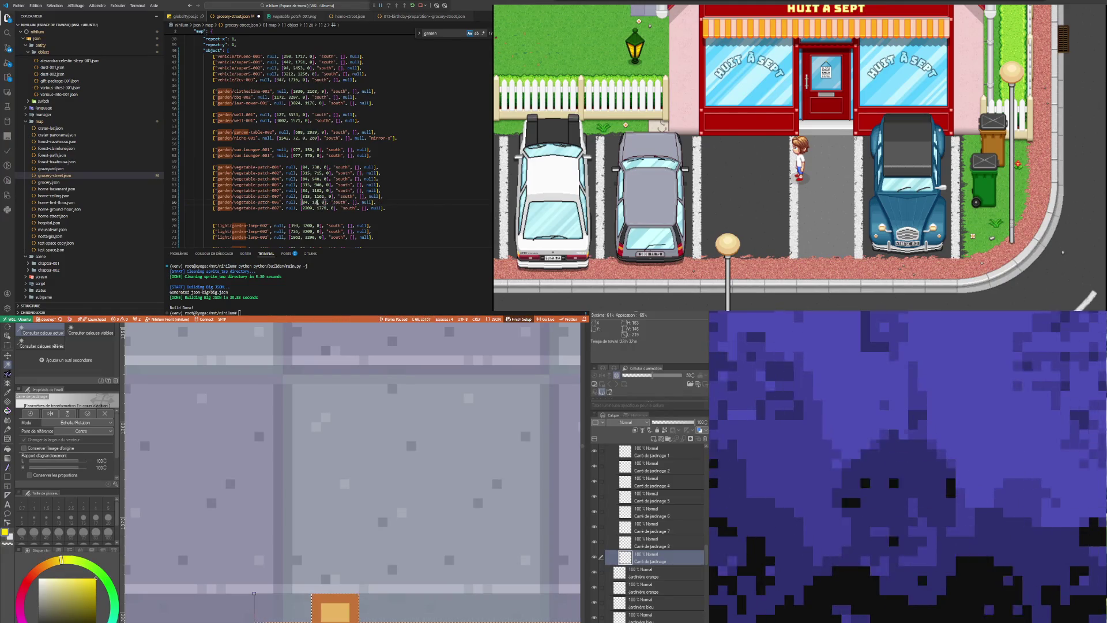
{"action": "double_click", "coordinate": [316, 202]}
{"action": "key", "text": "ctrl+c"}
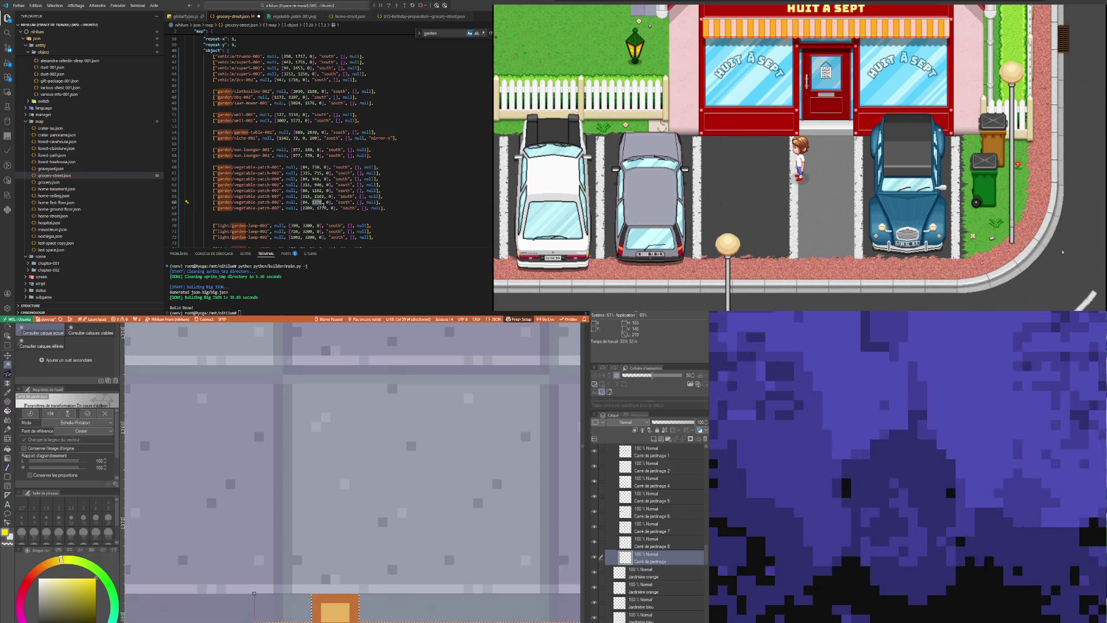
{"action": "double_click", "coordinate": [321, 208]}
{"action": "key", "text": "ctrl+v"}
{"action": "double_click", "coordinate": [306, 196]}
{"action": "double_click", "coordinate": [307, 208]}
{"action": "left_click", "coordinate": [297, 179]}
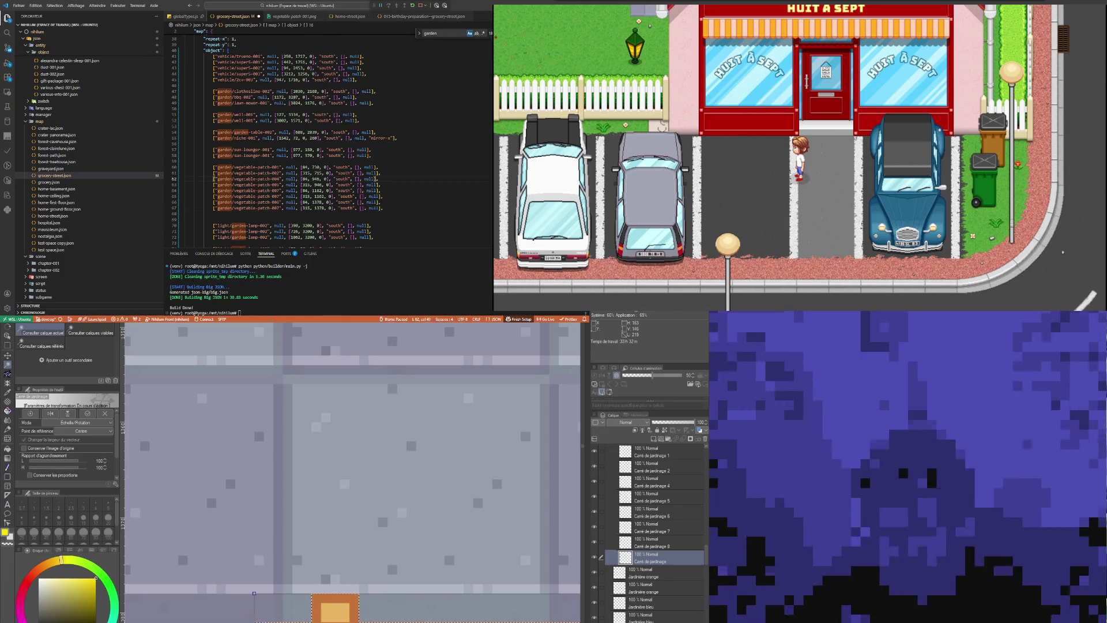
Zoom out and select a character on line 67 of the map JSON
{"action": "scroll", "coordinate": [350, 472], "scroll_direction": "down", "scroll_amount": 5}
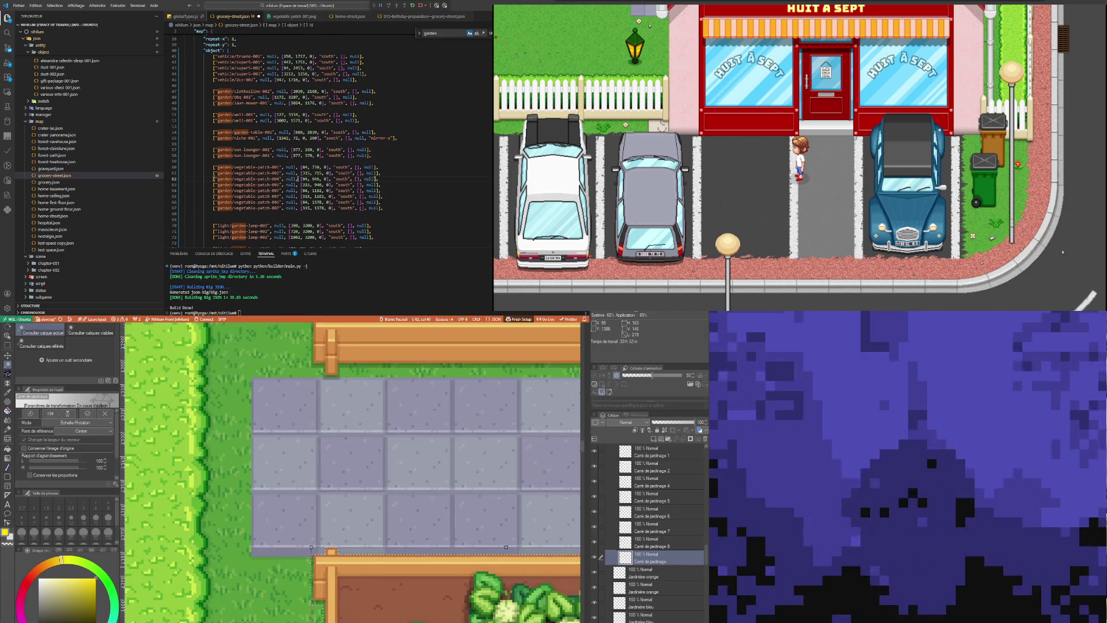
{"action": "scroll", "coordinate": [407, 433], "scroll_direction": "down", "scroll_amount": 4}
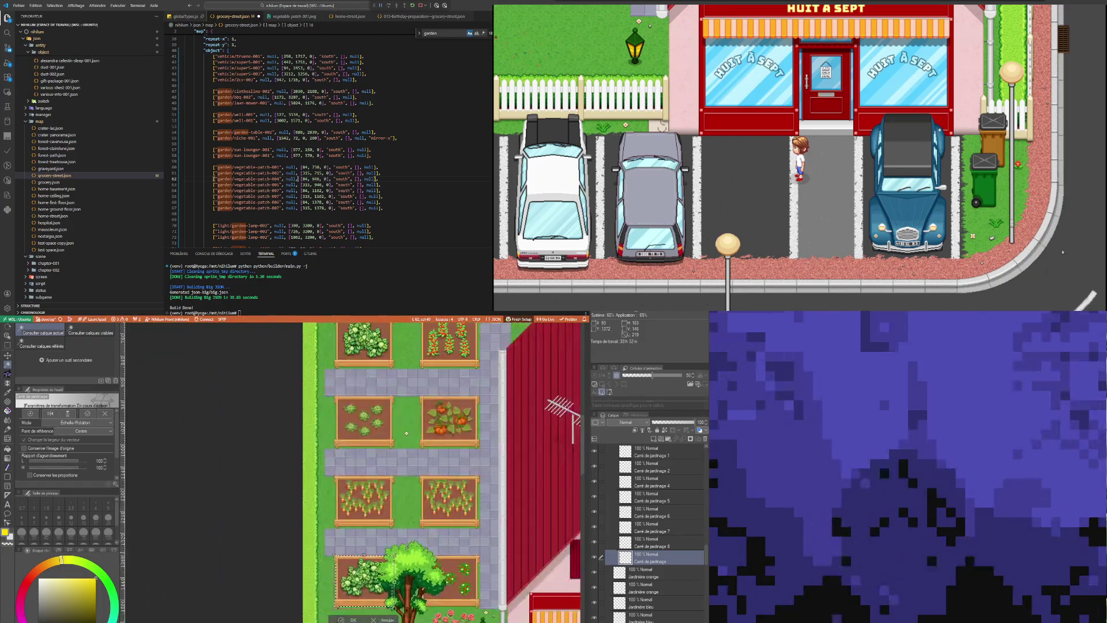
{"action": "scroll", "coordinate": [406, 433], "scroll_direction": "down", "scroll_amount": 3}
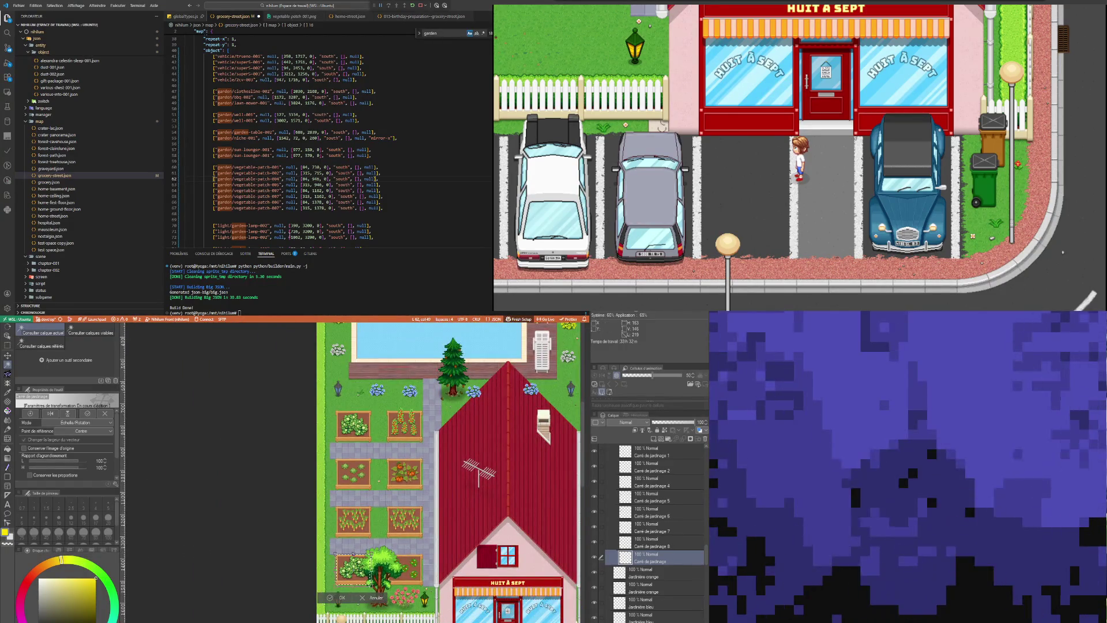
{"action": "left_click", "coordinate": [279, 208]}
{"action": "key", "text": "shift+Left"}
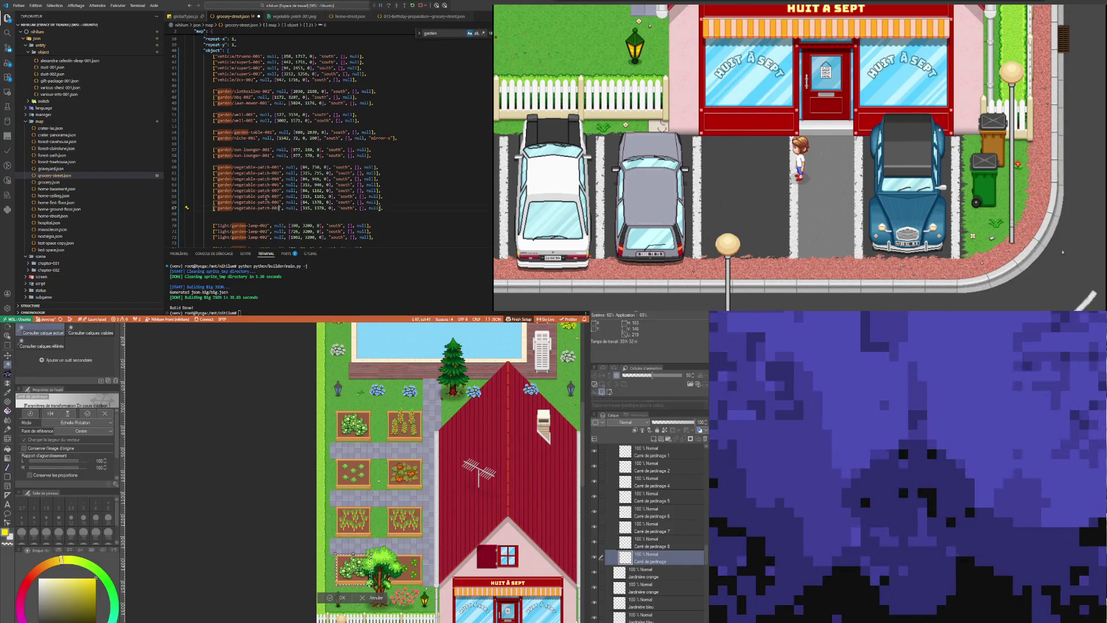
{"action": "left_click", "coordinate": [258, 185]}
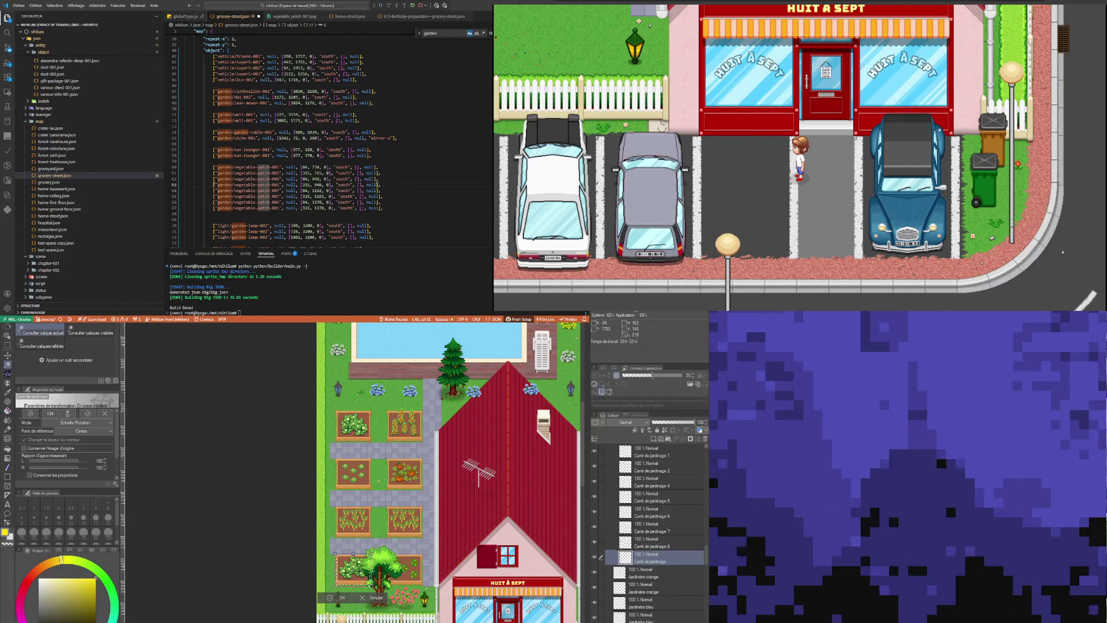
Commit the cabbage bed's transform, deselect it, and pick the planter on layer Carré de jardinage 6
{"action": "key", "text": "Return"}
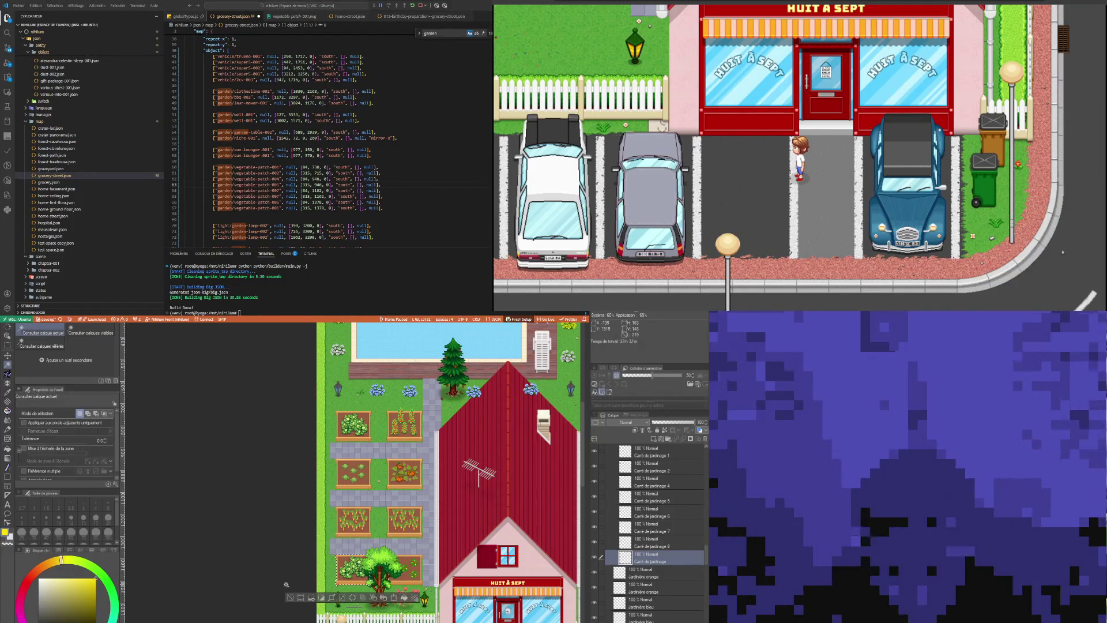
{"action": "key", "text": "ctrl+d"}
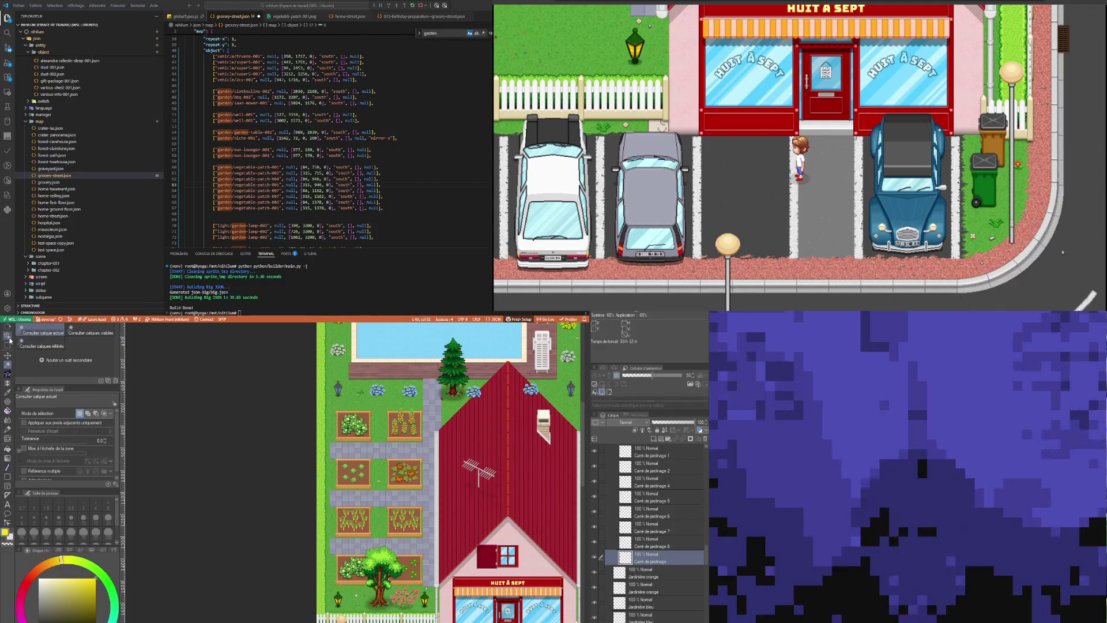
{"action": "left_click", "coordinate": [8, 337]}
{"action": "left_click", "coordinate": [416, 560]}
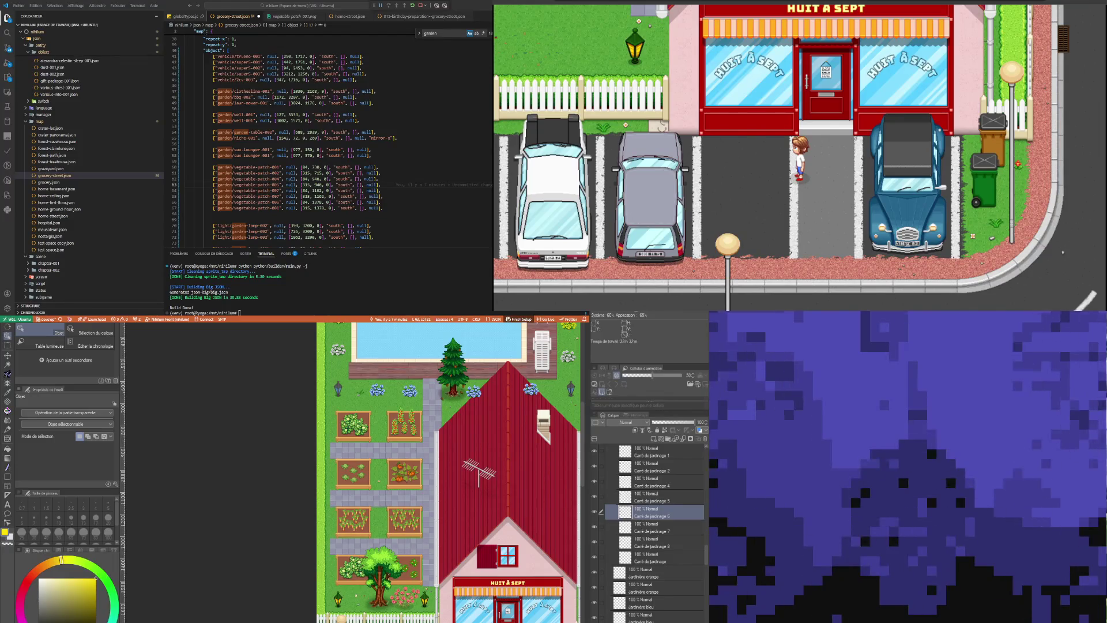
Select characters in the vegetable-patch names on lines 66–67 and undo the stray blank line
{"action": "left_click_drag", "start_coordinate": [274, 202], "coordinate": [278, 201]}
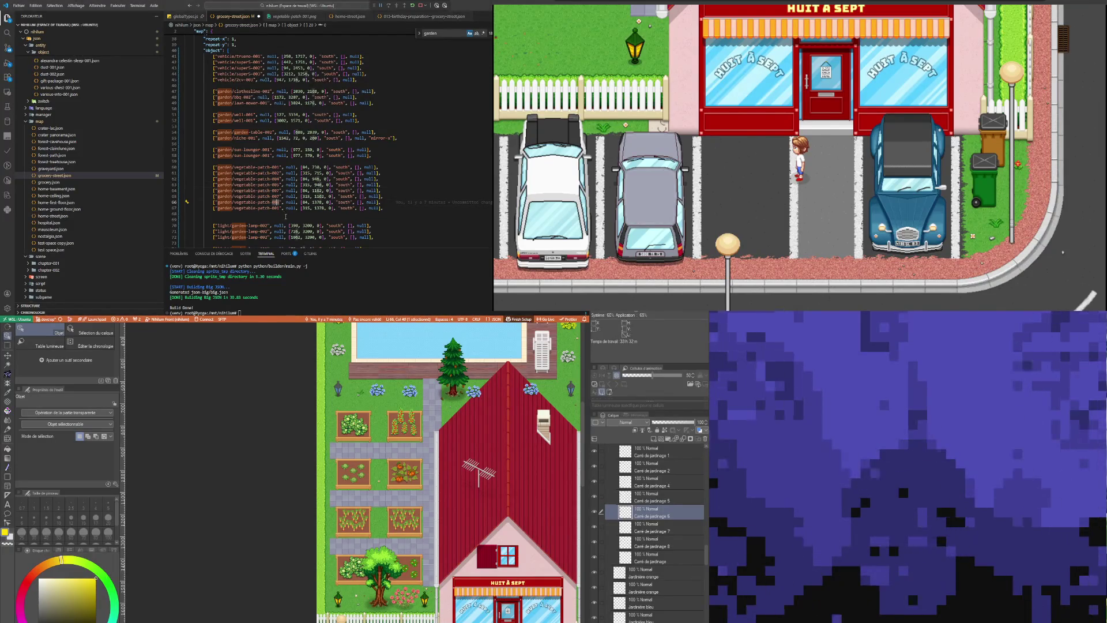
{"action": "left_click_drag", "start_coordinate": [279, 208], "coordinate": [275, 208]}
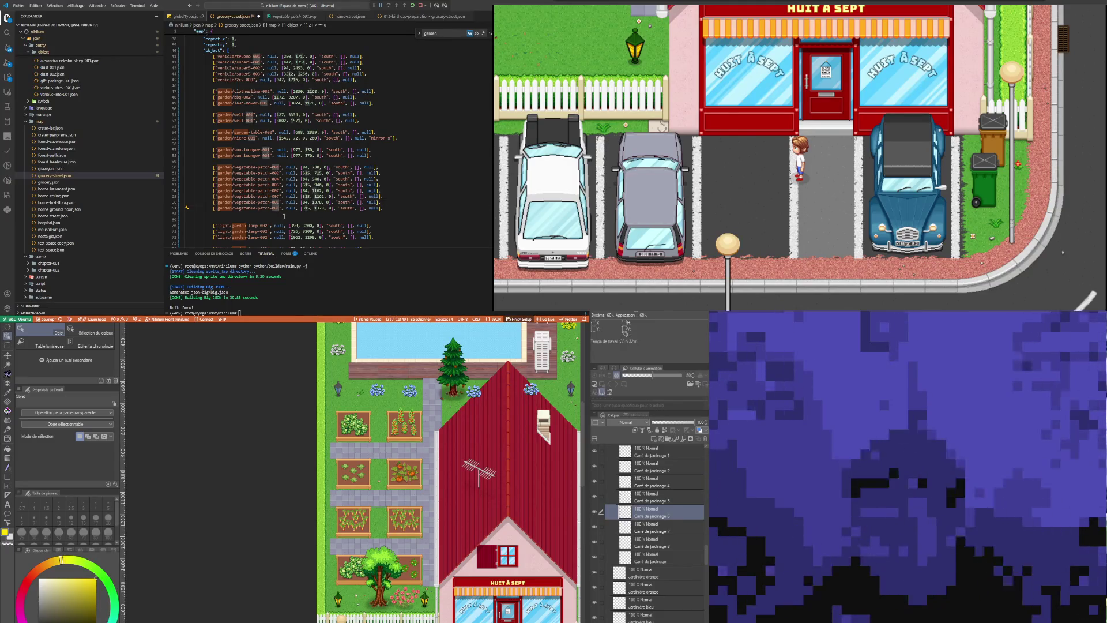
{"action": "key", "text": "ctrl+z"}
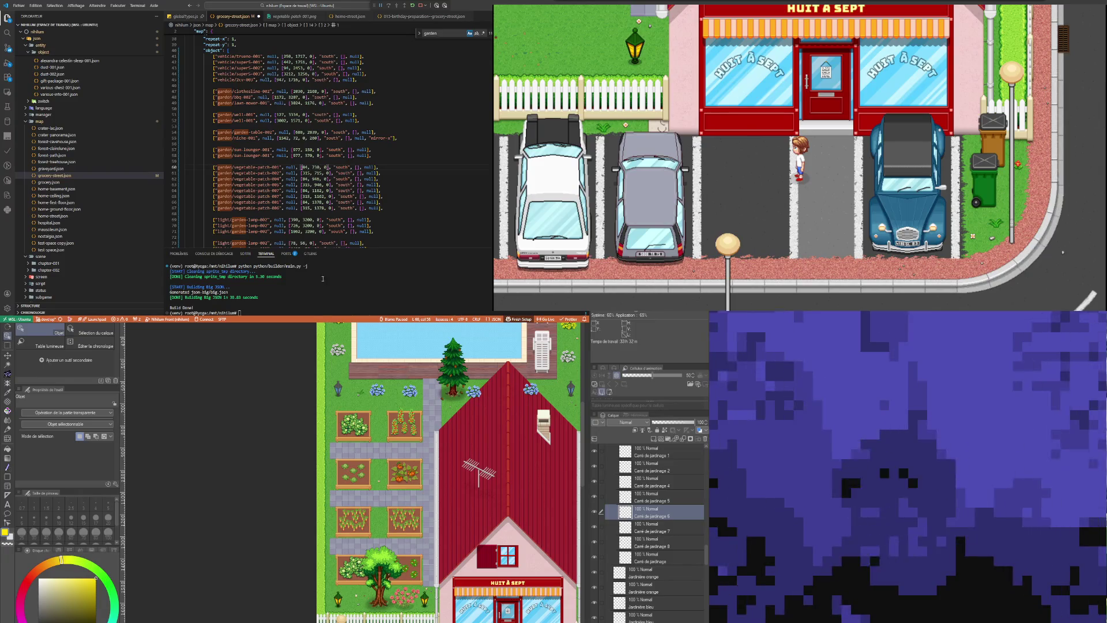
Zoom onto the four beds and pick the carrot bed on layer Carré de jardinage 7
{"action": "scroll", "coordinate": [389, 471], "scroll_direction": "down", "scroll_amount": 5}
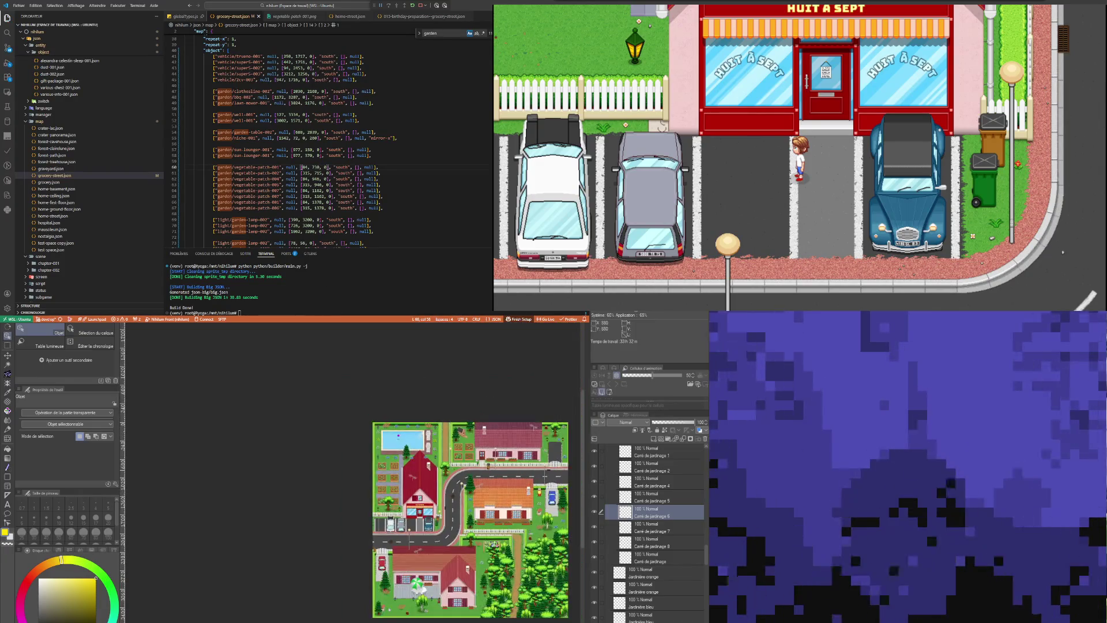
{"action": "scroll", "coordinate": [493, 444], "scroll_direction": "up", "scroll_amount": 5}
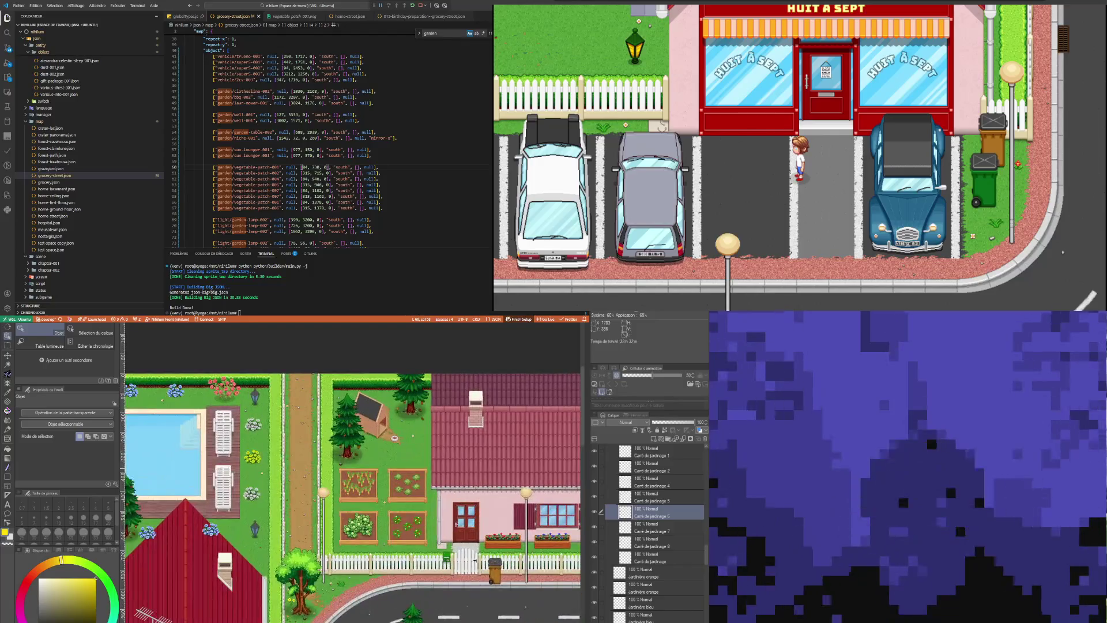
{"action": "scroll", "coordinate": [404, 488], "scroll_direction": "up", "scroll_amount": 3}
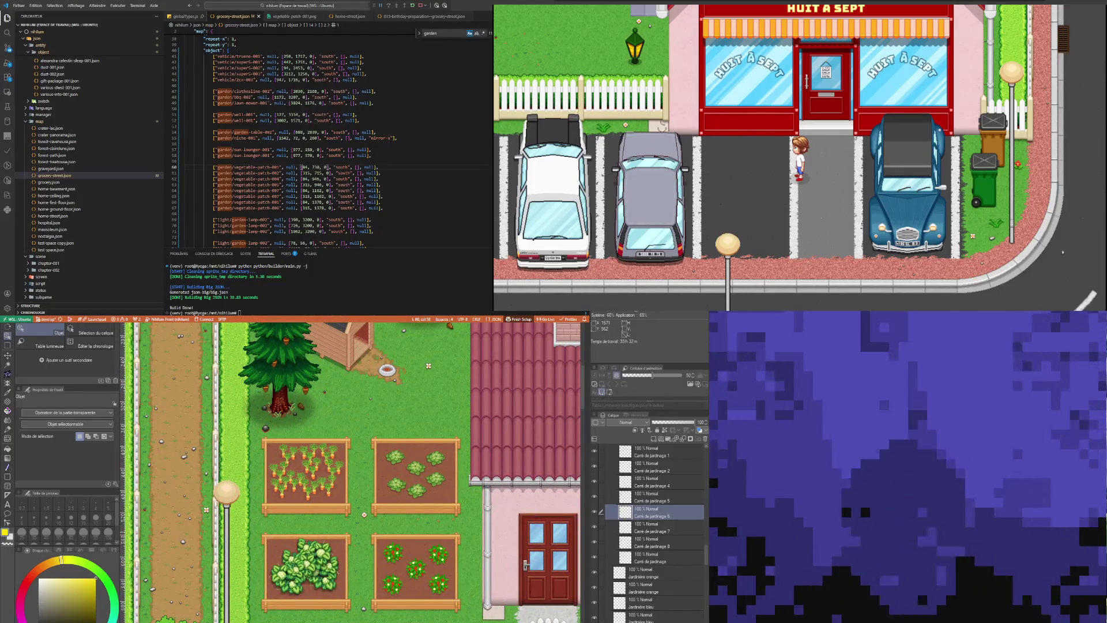
{"action": "left_click", "coordinate": [314, 455]}
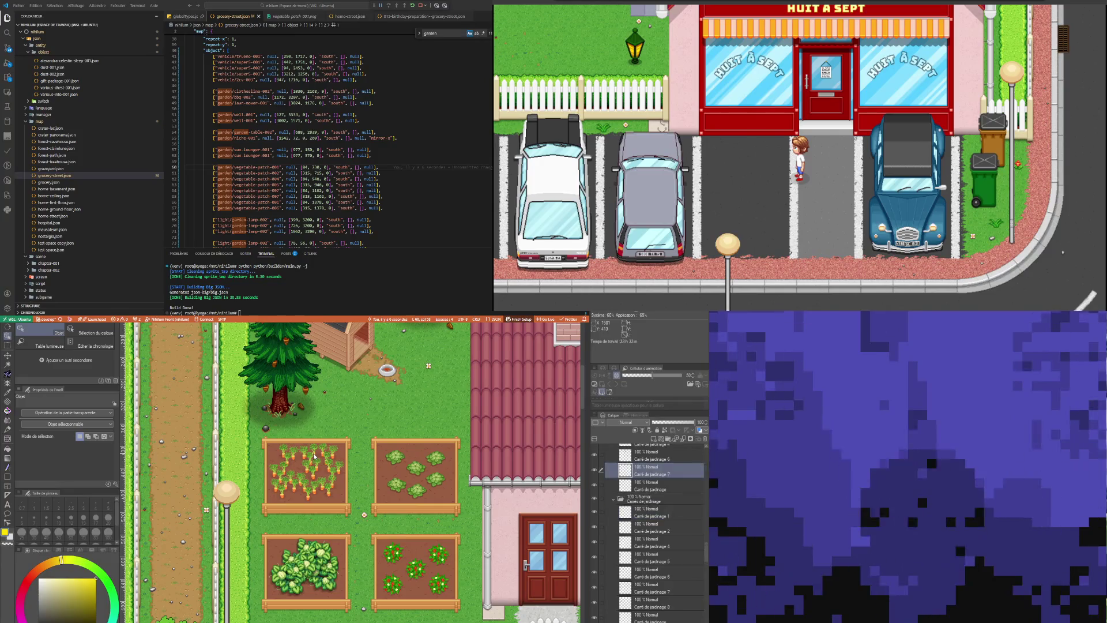
Switch to Auto Select for the carrot bed and paste copies of the vegetable-patch-006 entry below line 67
{"action": "left_click", "coordinate": [8, 366]}
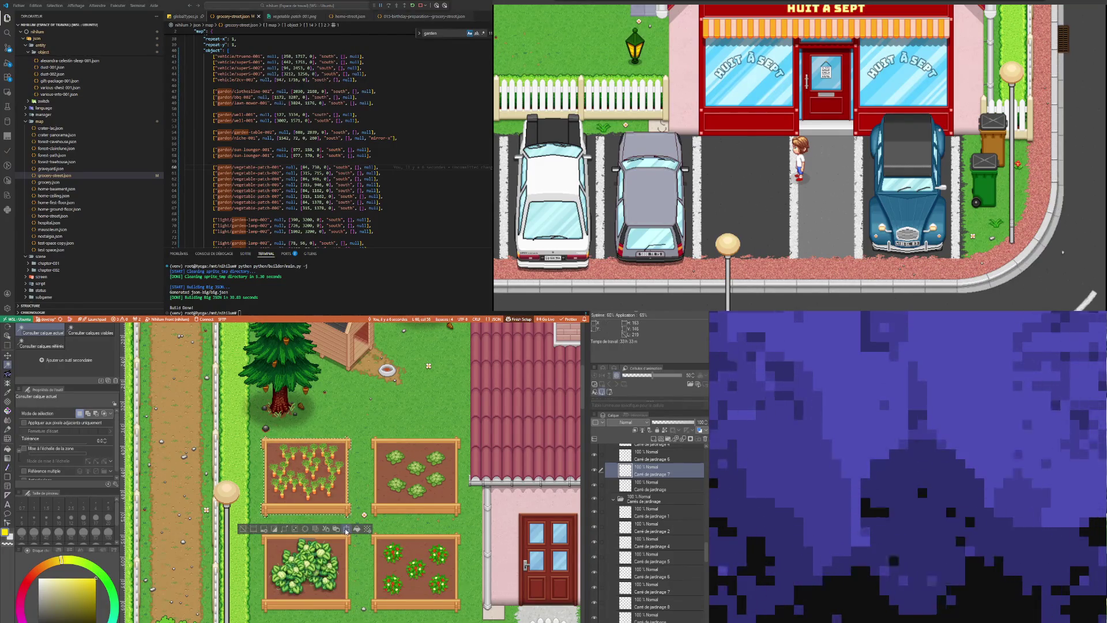
{"action": "left_click_drag", "start_coordinate": [382, 207], "coordinate": [227, 212]}
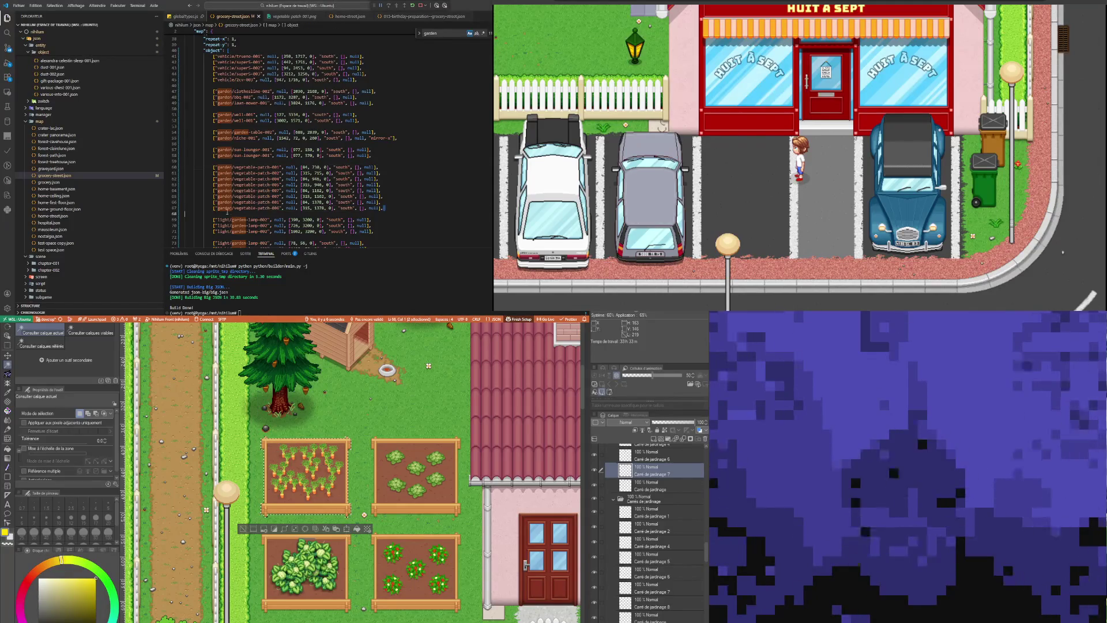
{"action": "left_click", "coordinate": [393, 209]}
{"action": "key", "text": "Return"}
{"action": "key", "text": "Return"}
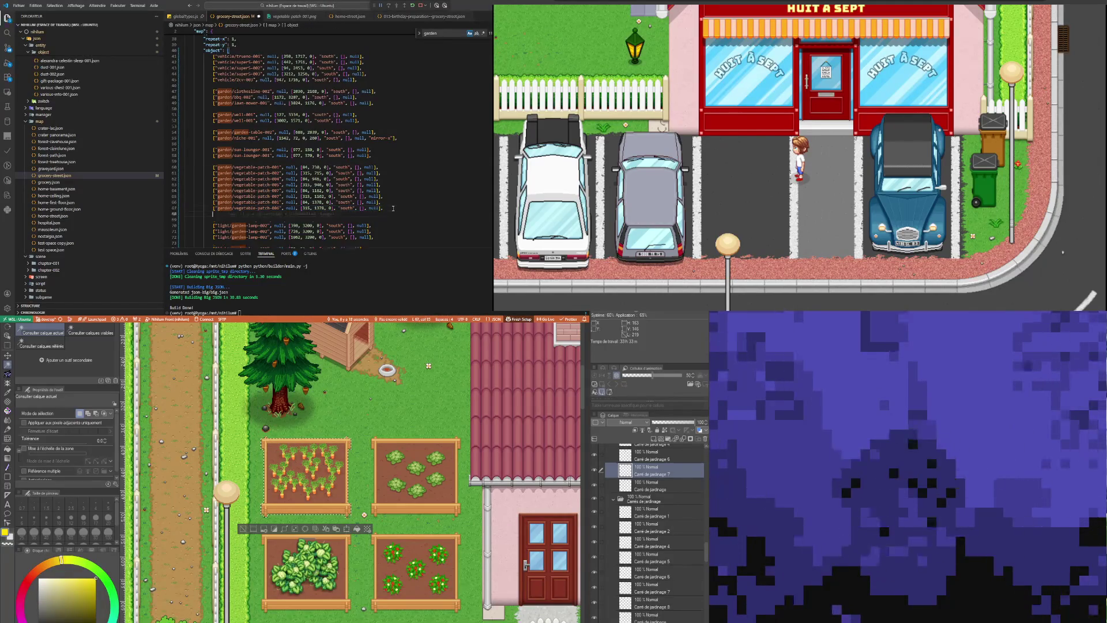
{"action": "key", "text": "ctrl+v"}
{"action": "key", "text": "shift+alt+Down"}
{"action": "key", "text": "shift+alt+Down"}
{"action": "key", "text": "shift+alt+Down"}
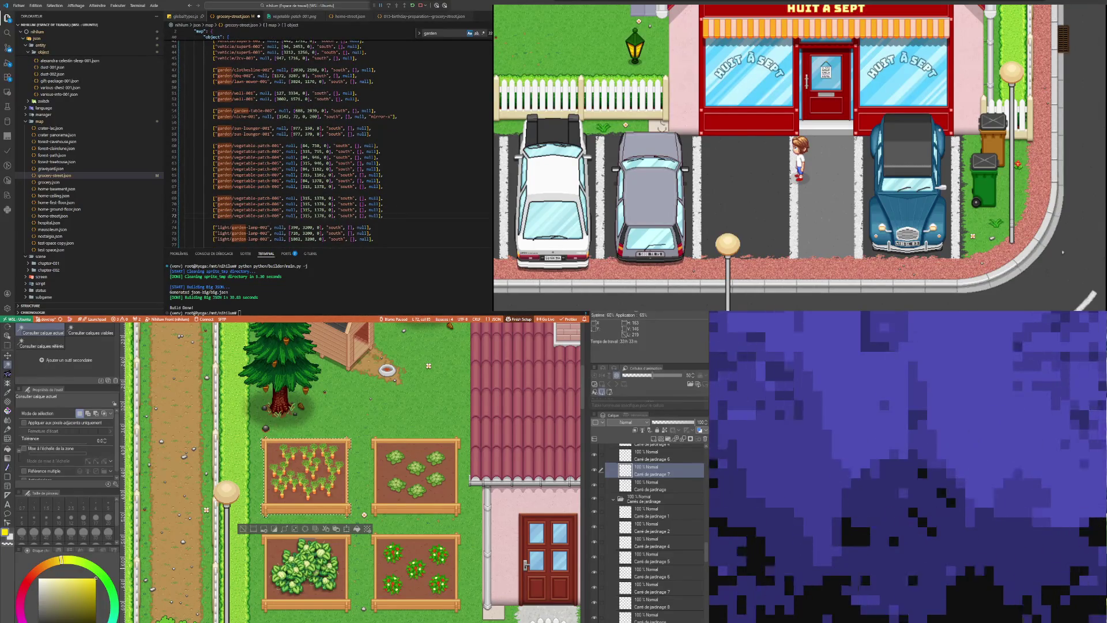
{"action": "left_click", "coordinate": [307, 470]}
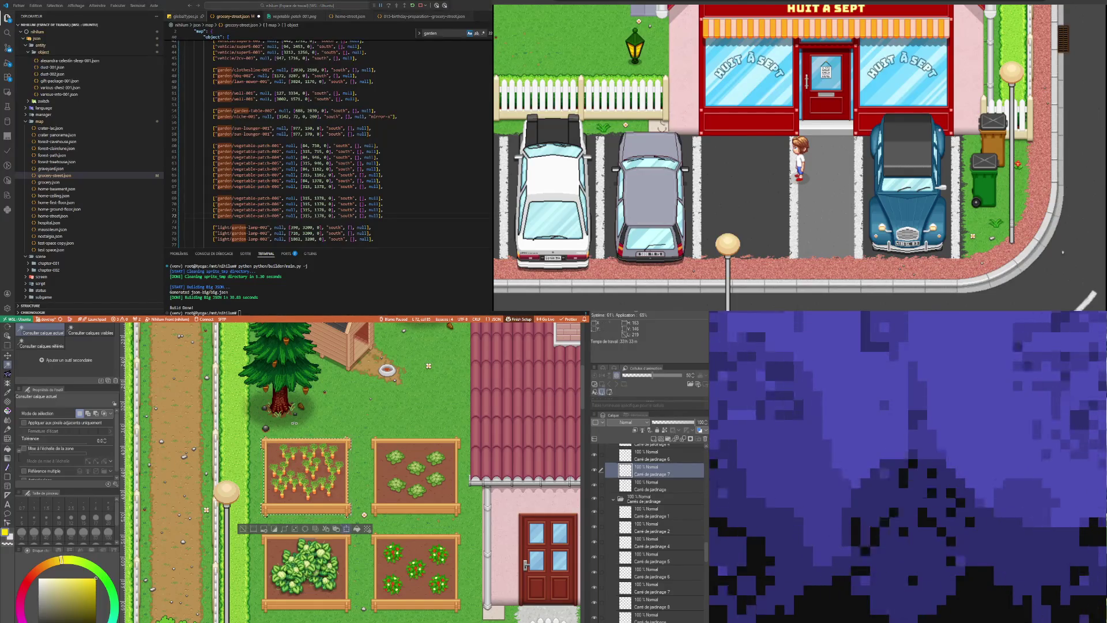
Start transforming the carrot bed zoomed in, and select value 315 on line 69
{"action": "key", "text": "ctrl+t"}
{"action": "scroll", "coordinate": [294, 423], "scroll_direction": "up", "scroll_amount": 5}
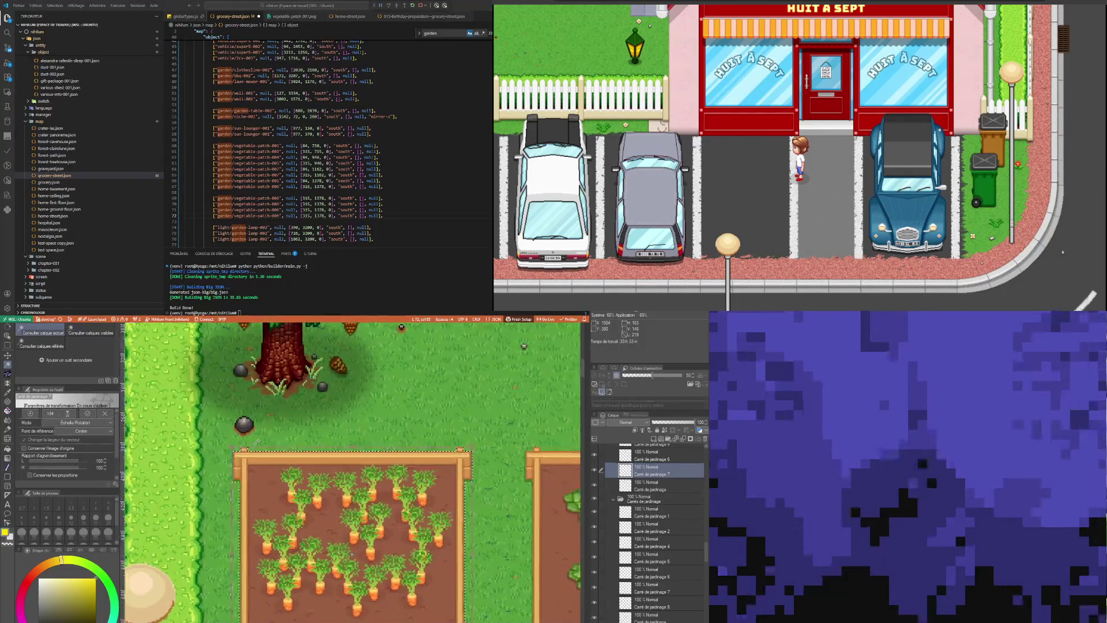
{"action": "scroll", "coordinate": [256, 441], "scroll_direction": "up", "scroll_amount": 1}
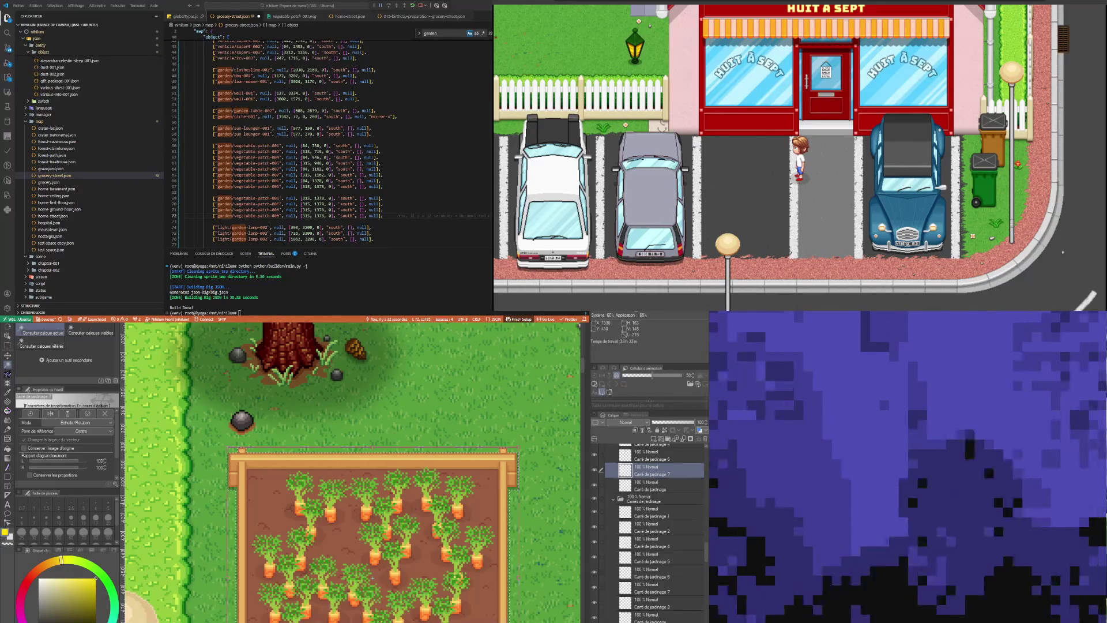
{"action": "scroll", "coordinate": [231, 441], "scroll_direction": "up", "scroll_amount": 5}
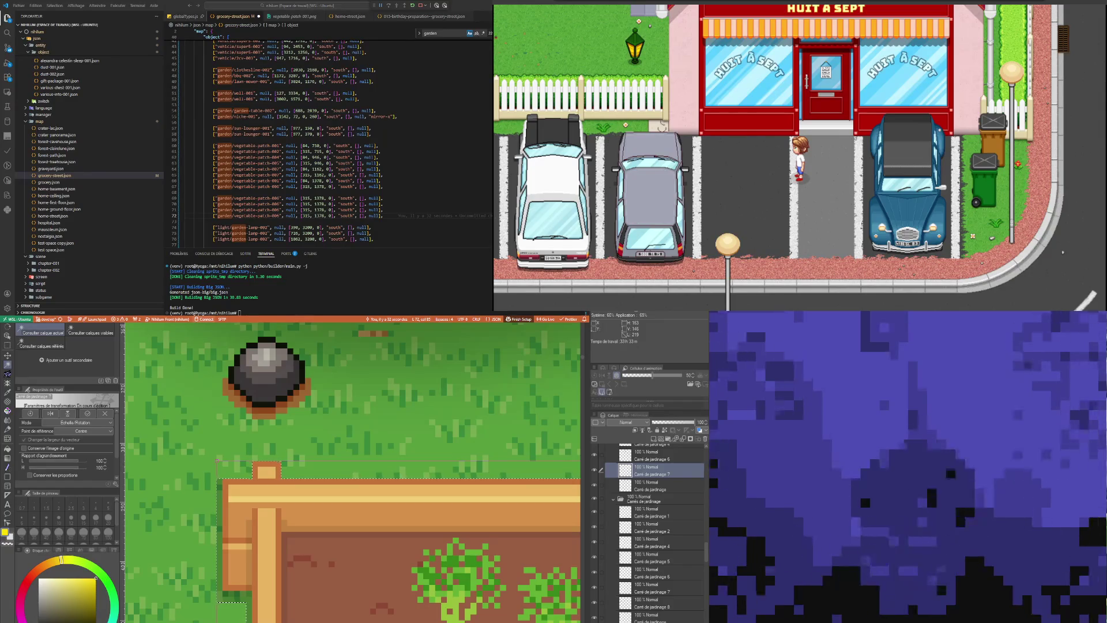
{"action": "double_click", "coordinate": [306, 198]}
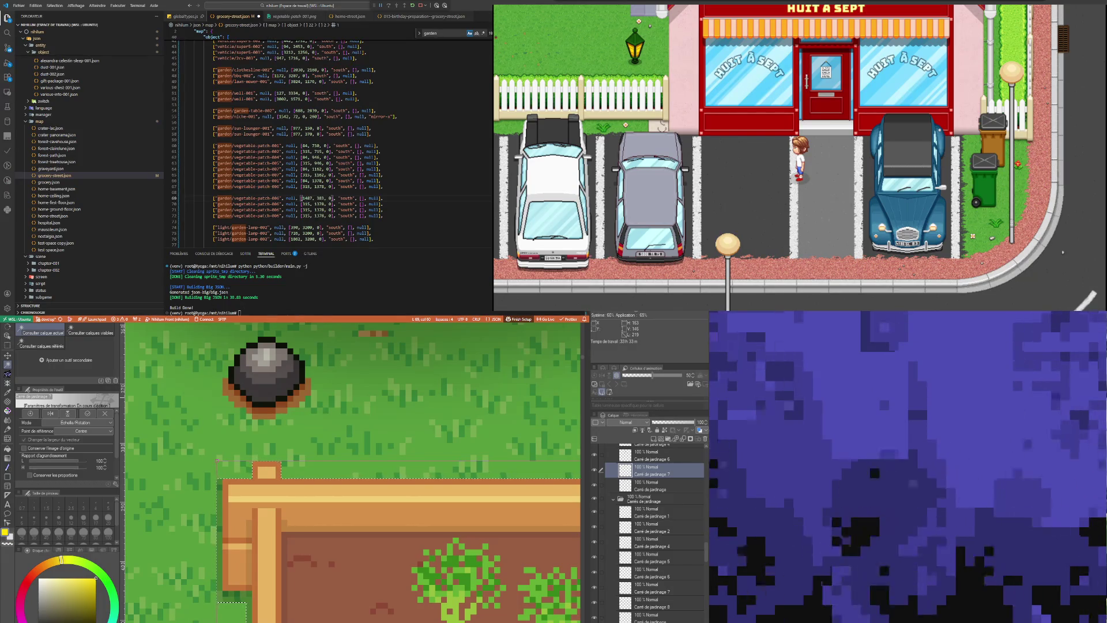
Confirm the garden box's new position and deselect it
{"action": "scroll", "coordinate": [398, 381], "scroll_direction": "down", "scroll_amount": 10}
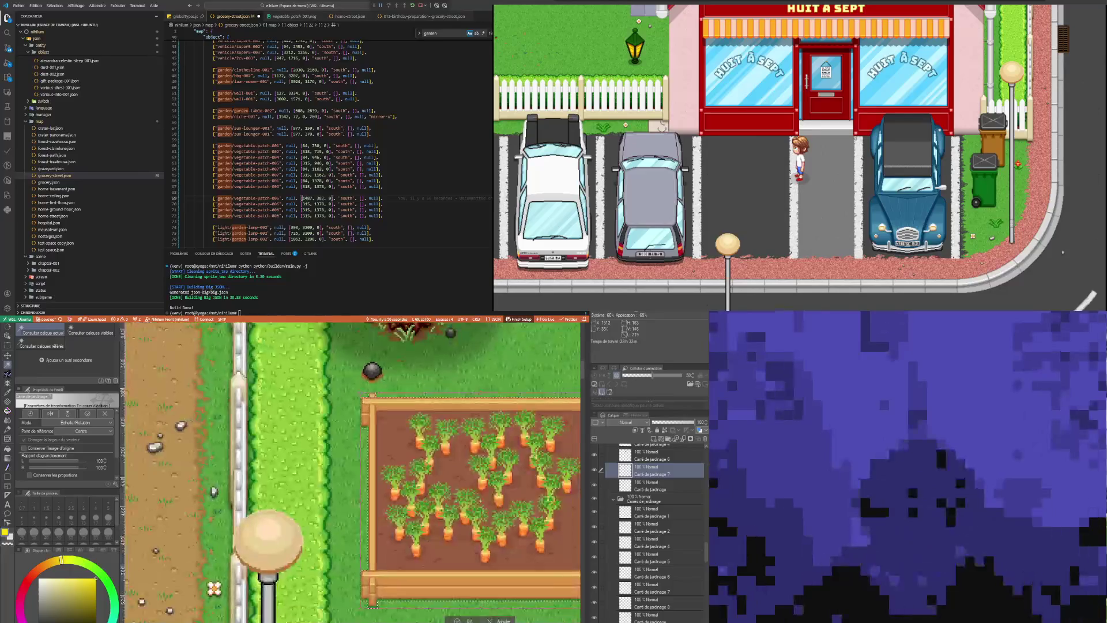
{"action": "scroll", "coordinate": [457, 471], "scroll_direction": "down", "scroll_amount": 3}
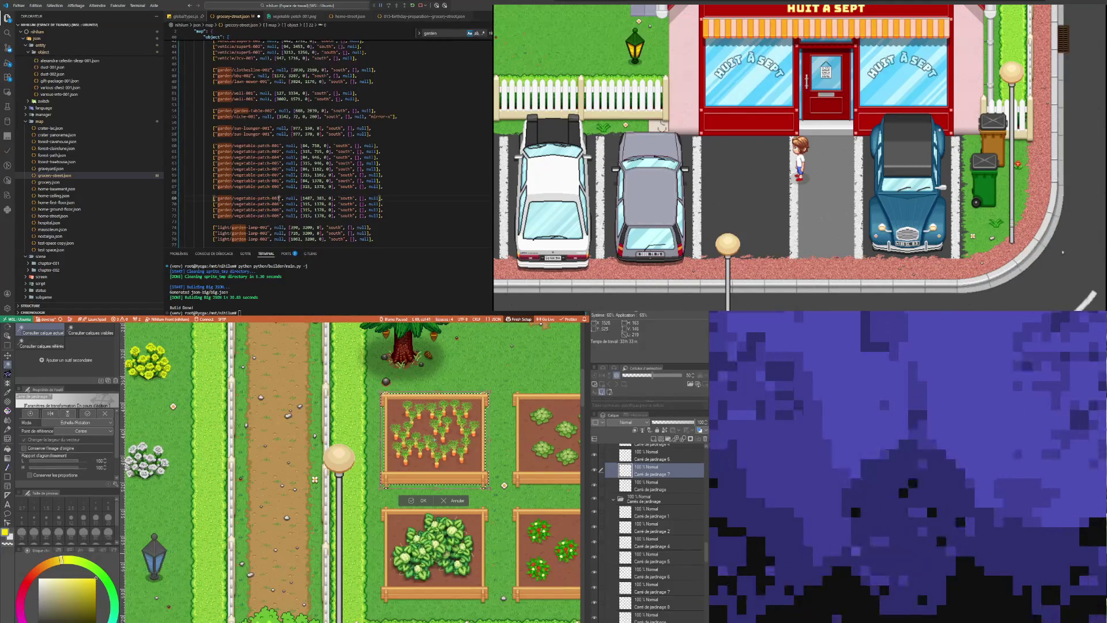
{"action": "scroll", "coordinate": [434, 439], "scroll_direction": "down", "scroll_amount": 5}
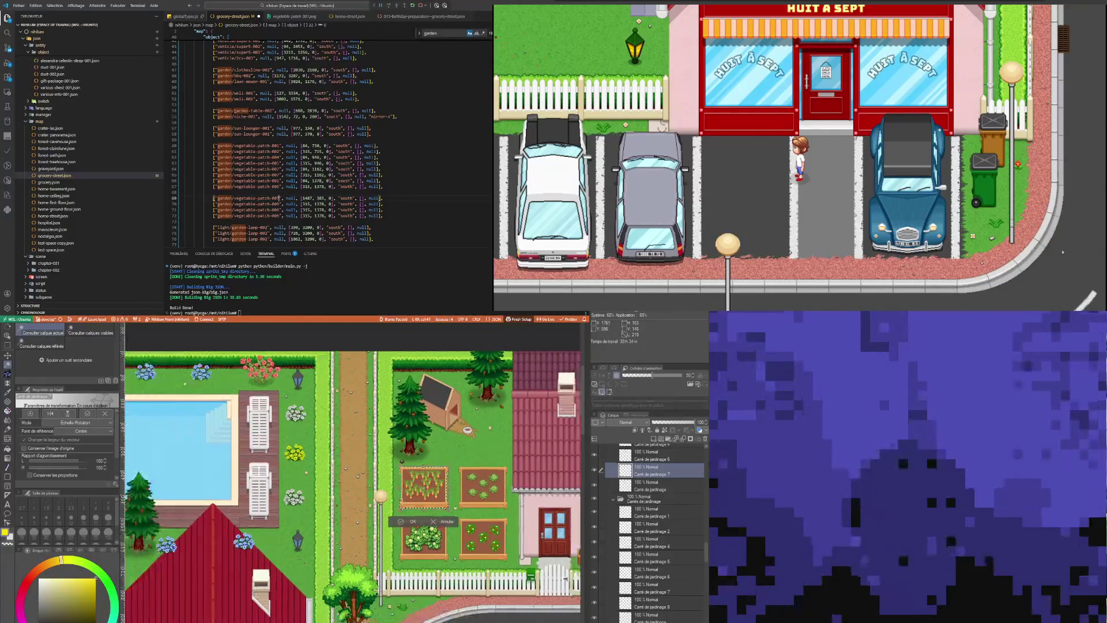
{"action": "scroll", "coordinate": [562, 465], "scroll_direction": "up", "scroll_amount": 3}
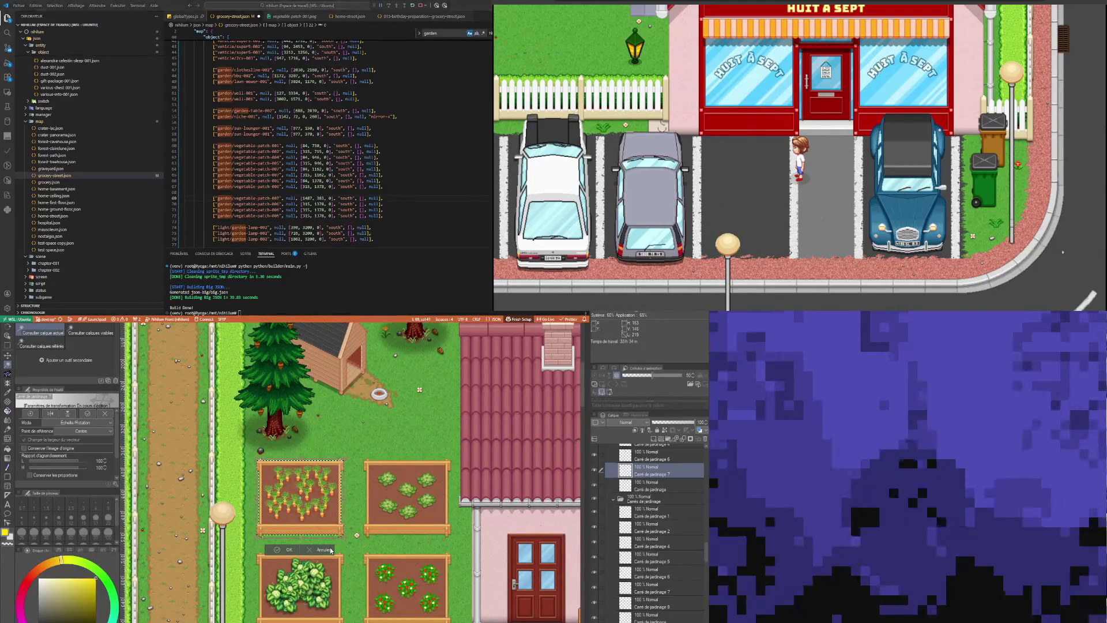
{"action": "left_click", "coordinate": [285, 551]}
{"action": "left_click", "coordinate": [239, 549]}
{"action": "scroll", "coordinate": [410, 576], "scroll_direction": "up", "scroll_amount": 1}
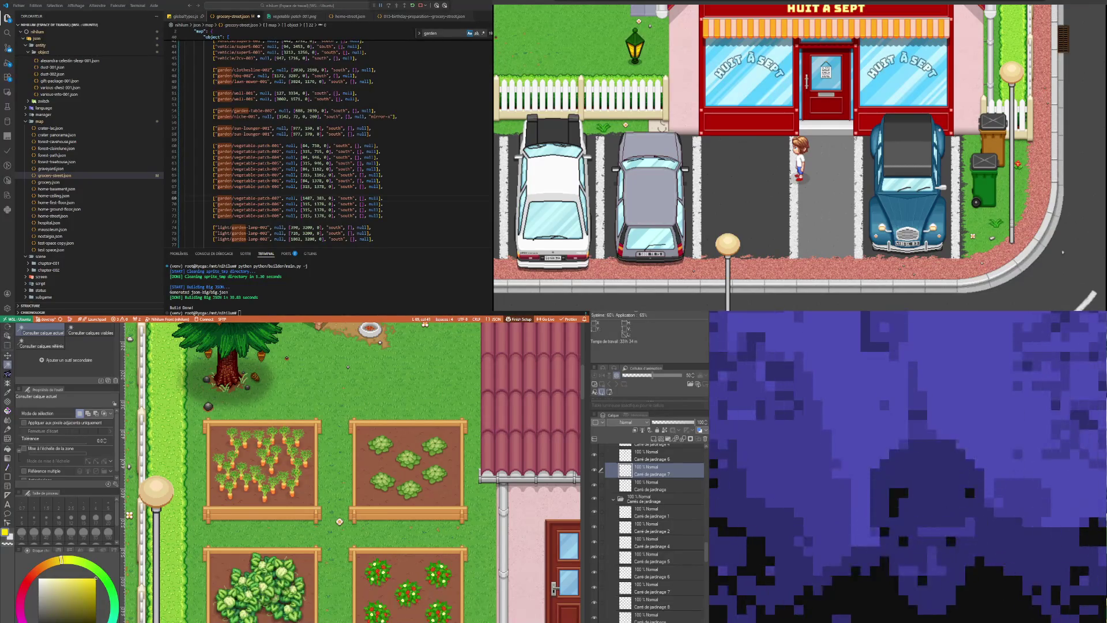
Select the lower-right tomato bed on layer Carré de jardinage 6 and start a free transform on it
{"action": "key", "text": "o"}
{"action": "left_click", "coordinate": [381, 555]}
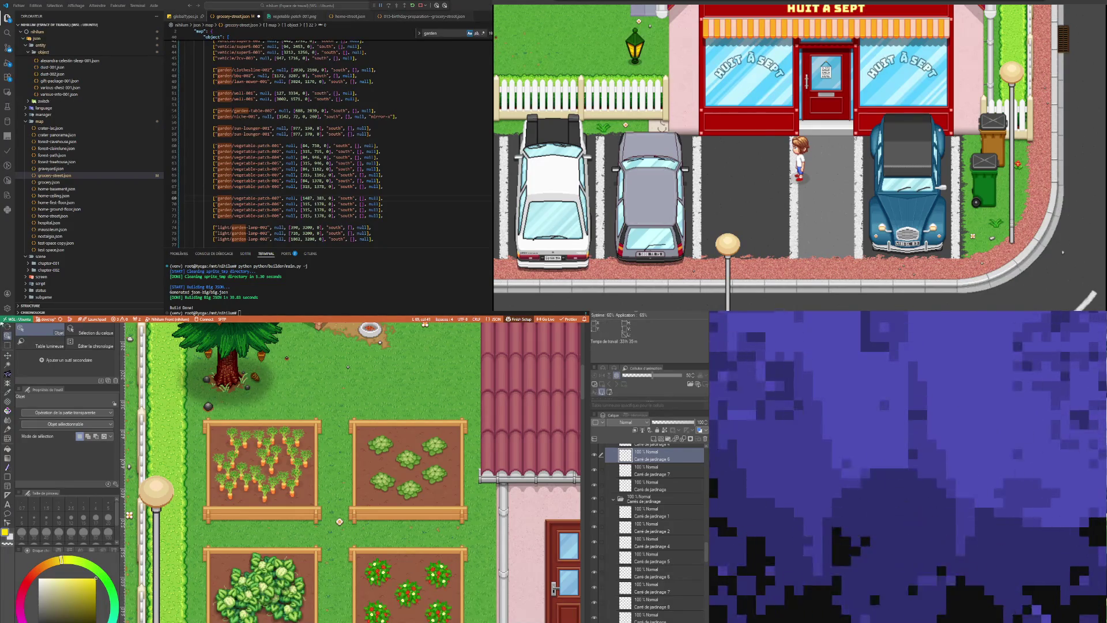
{"action": "left_click", "coordinate": [7, 365]}
{"action": "left_click", "coordinate": [402, 536]}
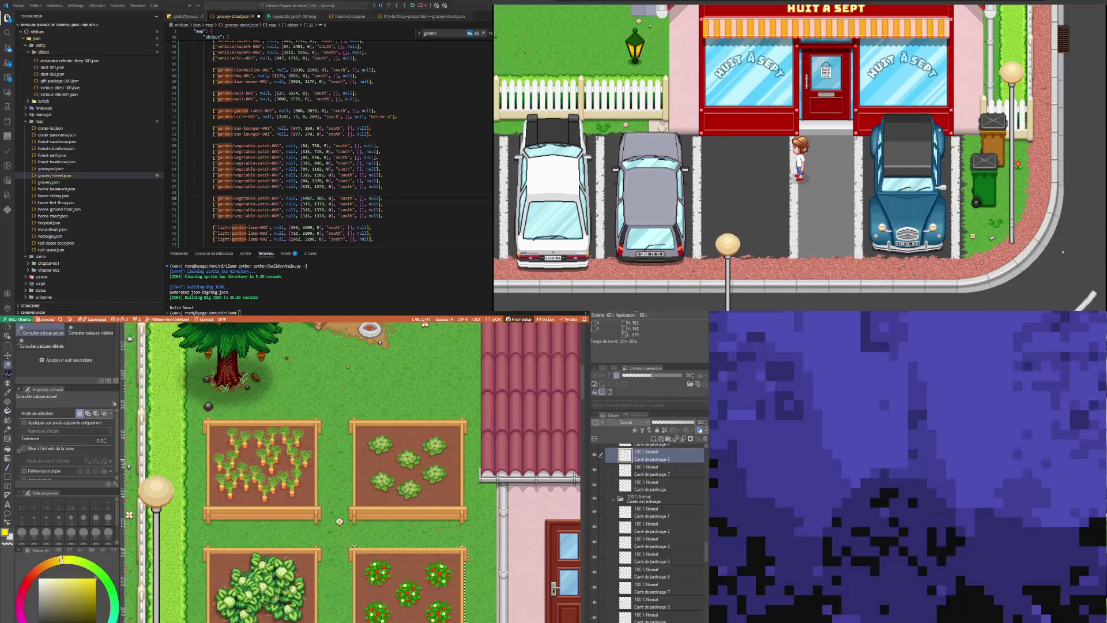
{"action": "key", "text": "ctrl+t"}
{"action": "scroll", "coordinate": [357, 534], "scroll_direction": "up", "scroll_amount": 1}
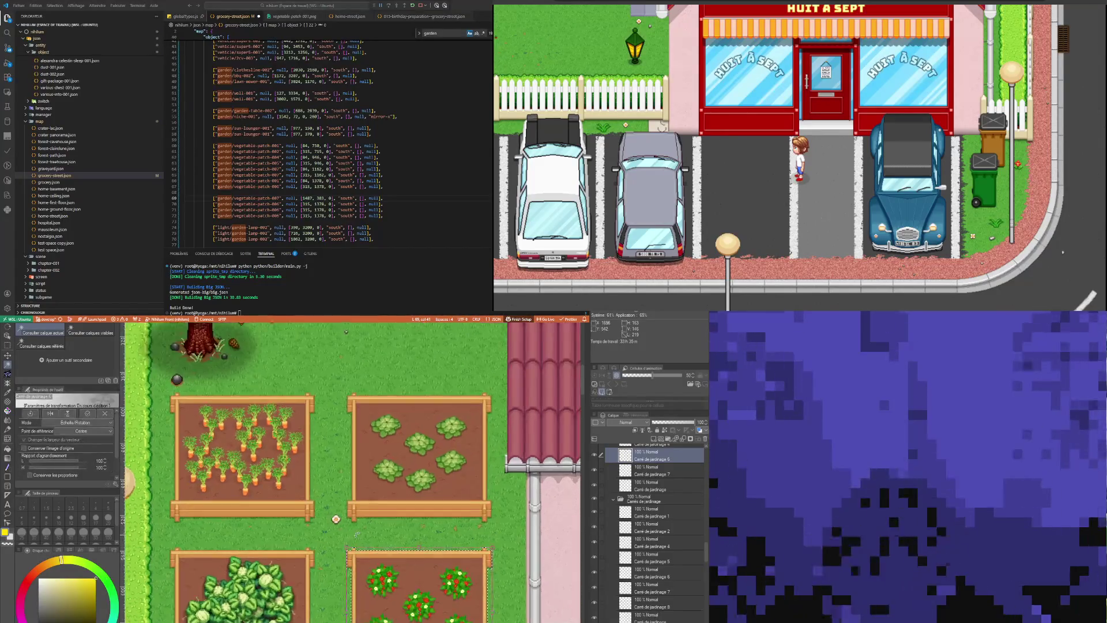
{"action": "scroll", "coordinate": [356, 535], "scroll_direction": "up", "scroll_amount": 9}
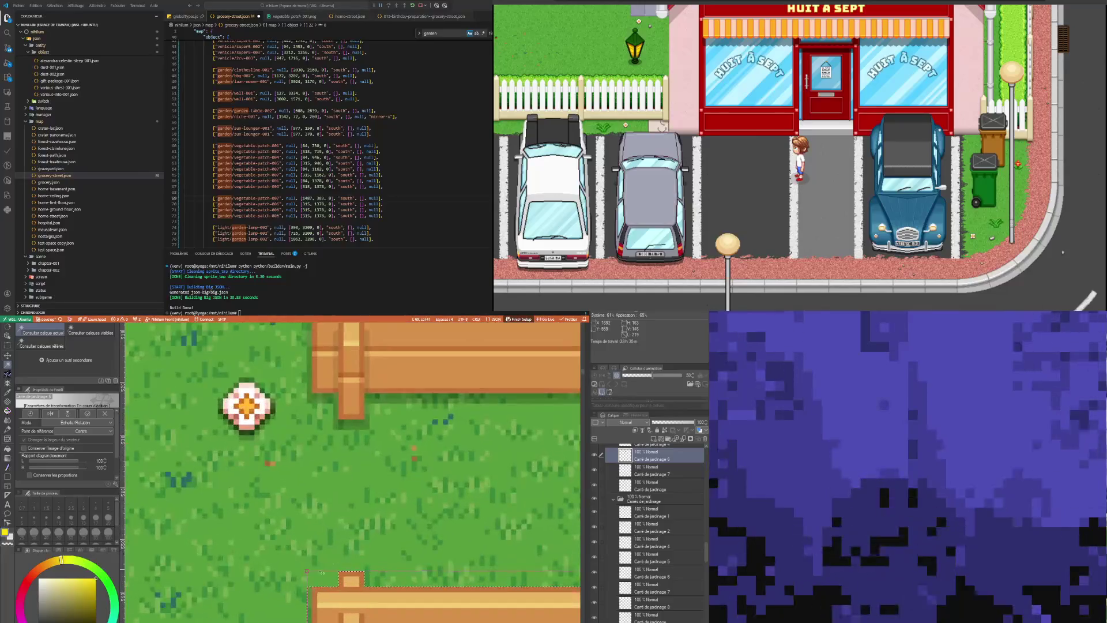
Change line 72's coordinates in the map JSON to 1605 and 556
{"action": "scroll", "coordinate": [312, 574], "scroll_direction": "up", "scroll_amount": 2}
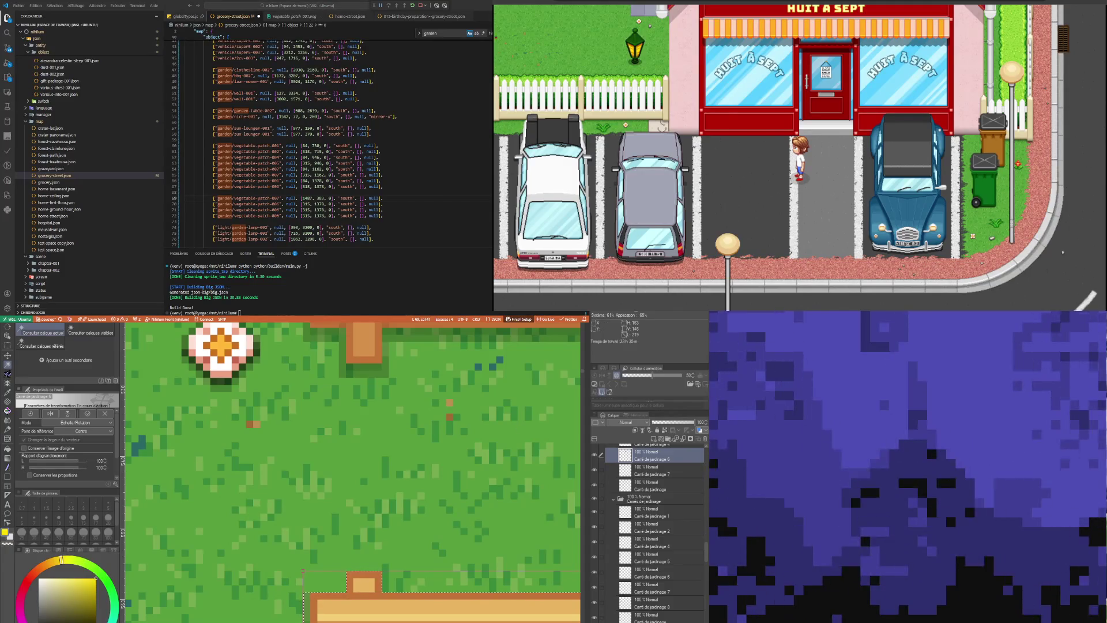
{"action": "left_click", "coordinate": [304, 215]}
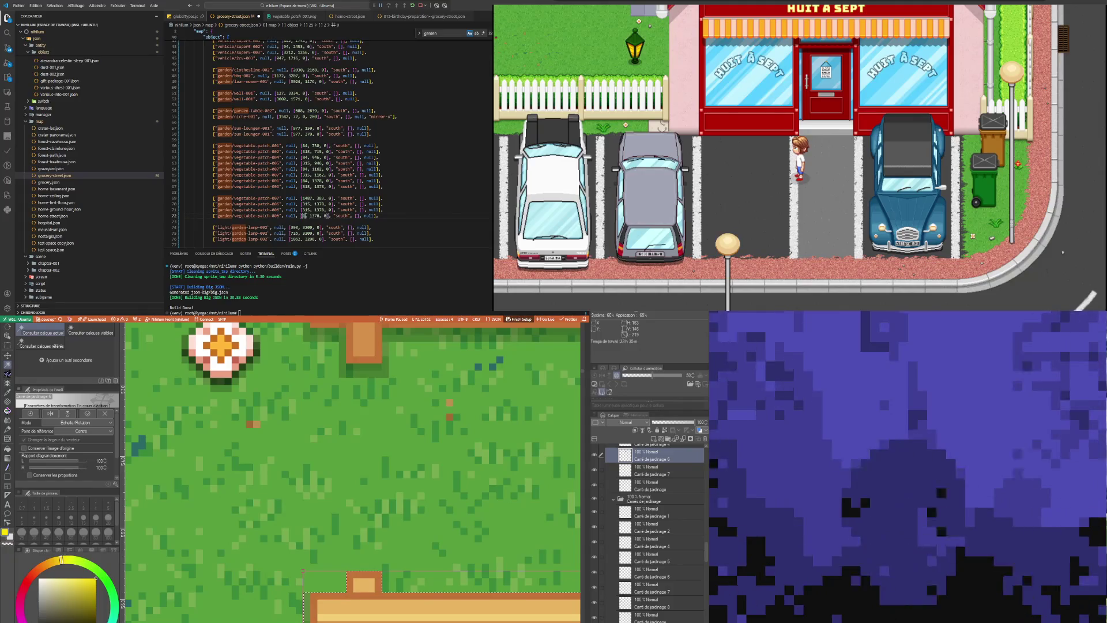
{"action": "type", "text": "1605"}
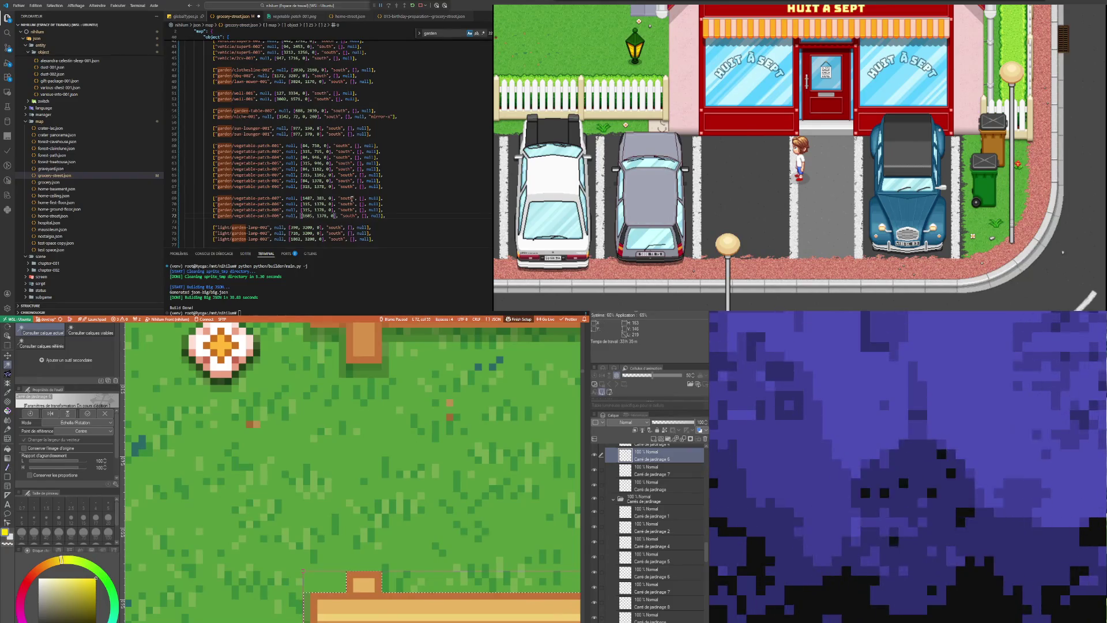
{"action": "double_click", "coordinate": [321, 215]}
{"action": "type", "text": "556"}
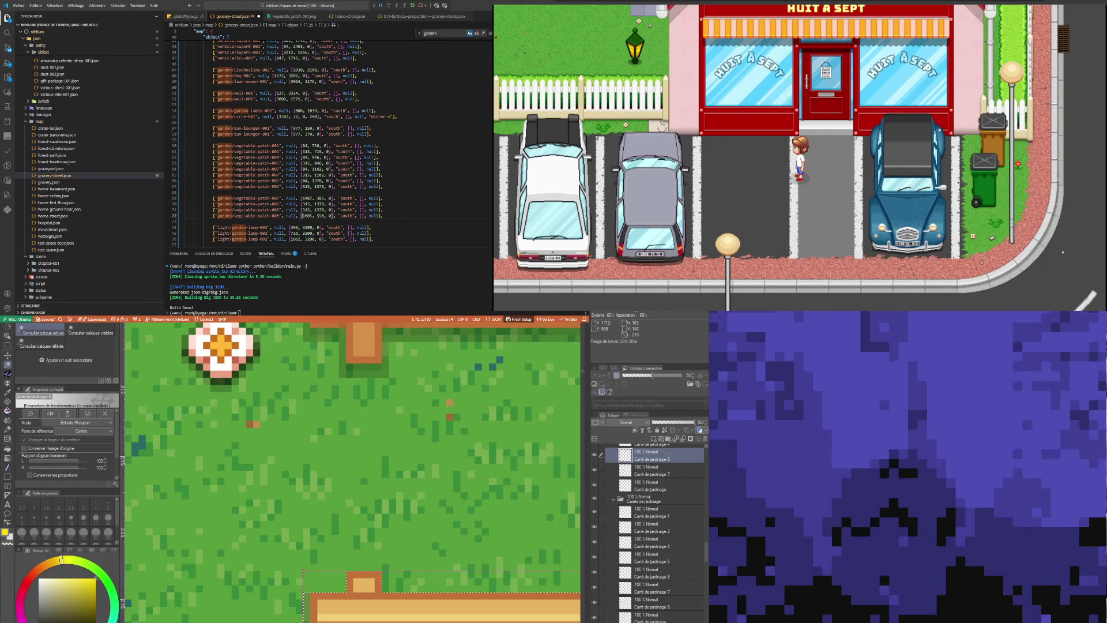
{"action": "scroll", "coordinate": [379, 480], "scroll_direction": "down", "scroll_amount": 5}
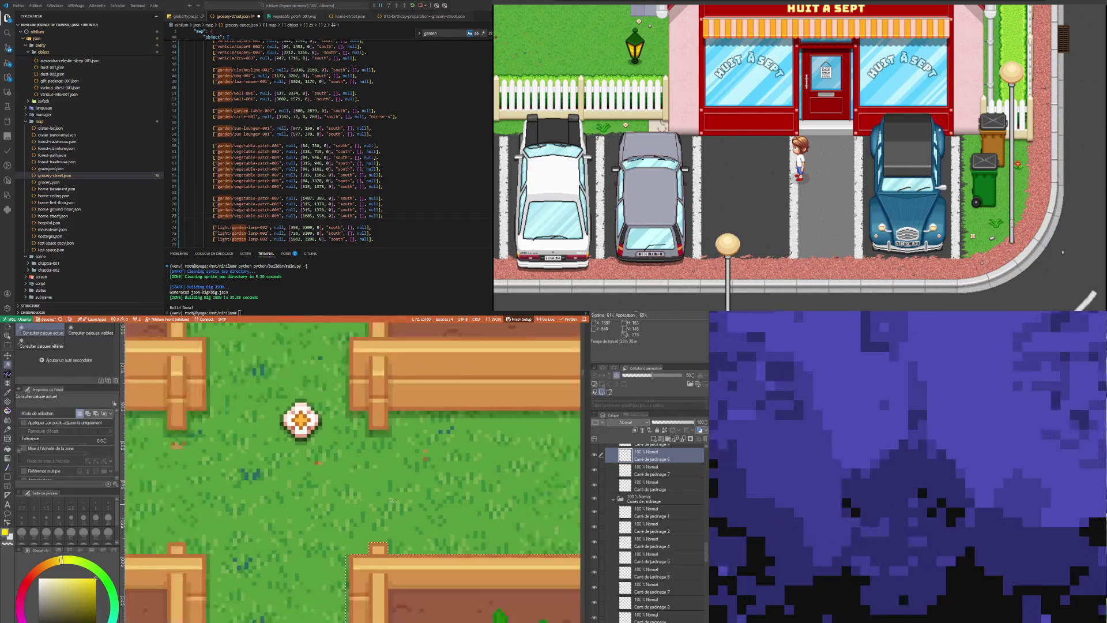
{"action": "scroll", "coordinate": [380, 480], "scroll_direction": "down", "scroll_amount": 4}
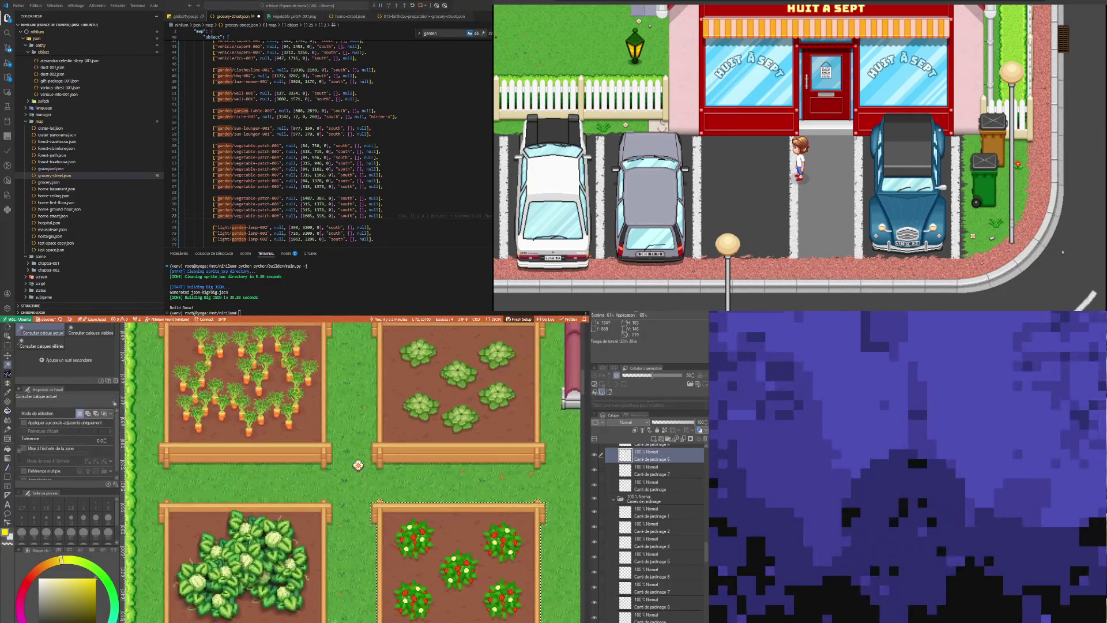
{"action": "scroll", "coordinate": [352, 472], "scroll_direction": "down", "scroll_amount": 3}
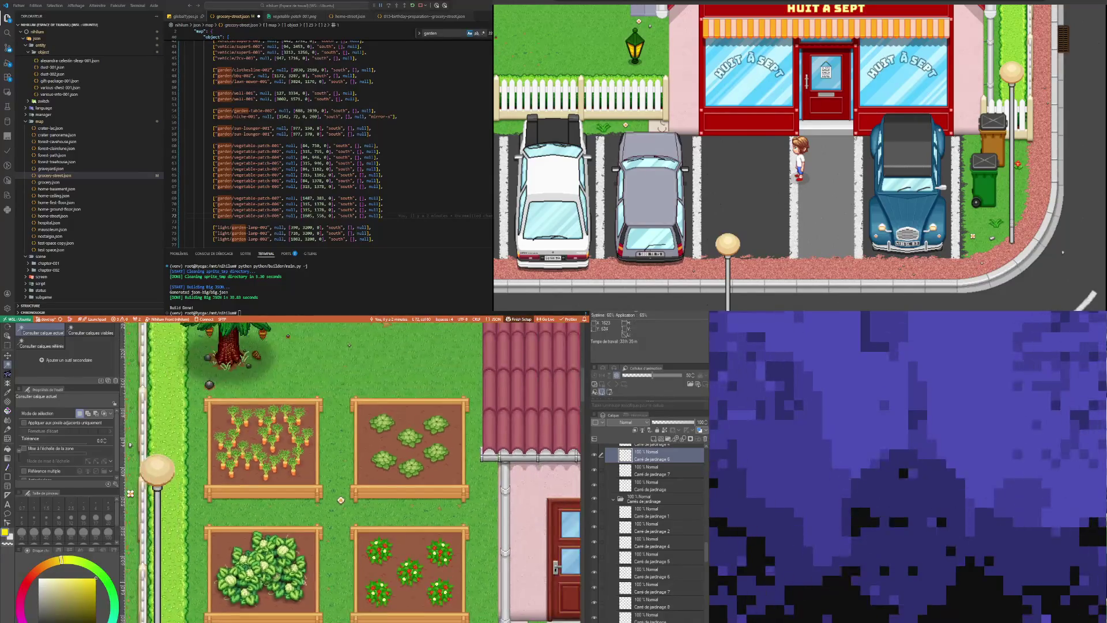
{"action": "left_click", "coordinate": [9, 337]}
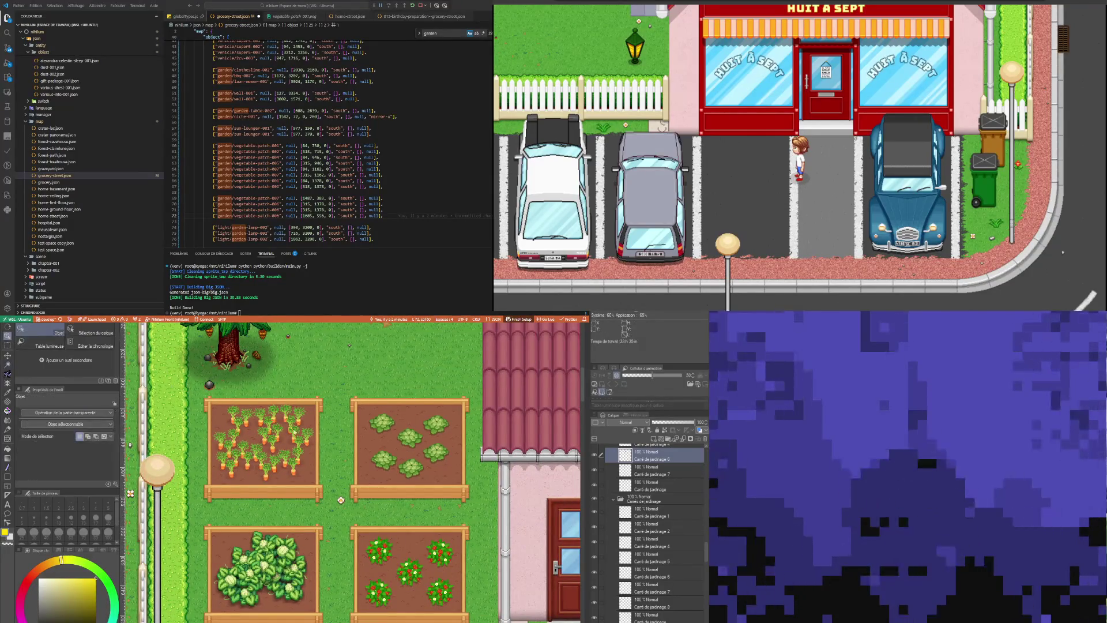
Renumber the line 70 vegetable patch to 4 and change its coordinates to 1487 and 1605
{"action": "left_click", "coordinate": [398, 428]}
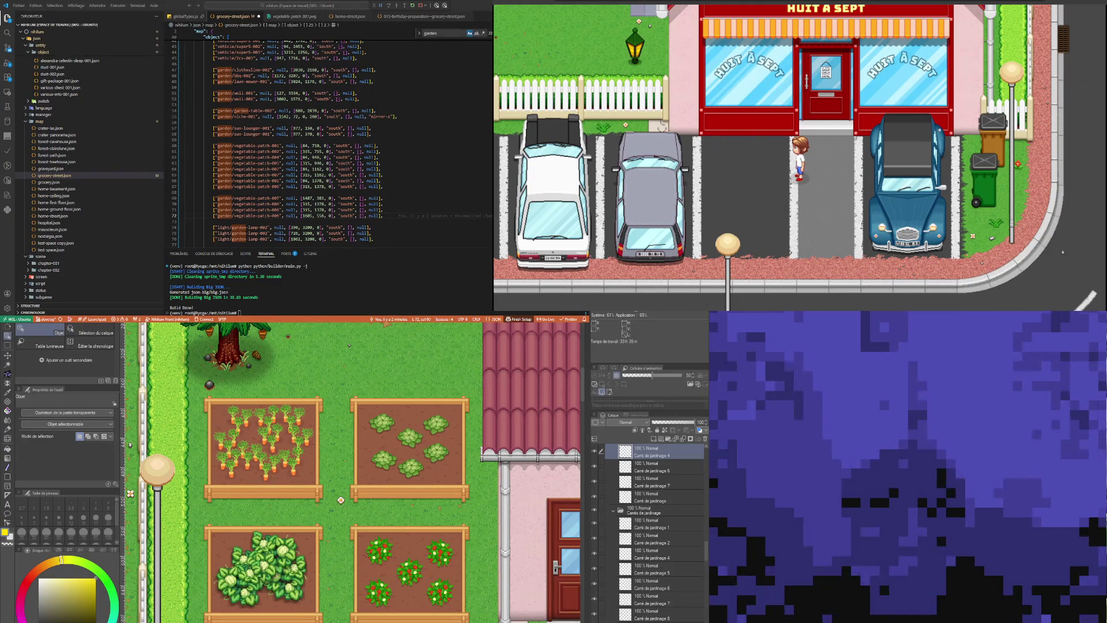
{"action": "double_click", "coordinate": [276, 204]}
{"action": "type", "text": "4"}
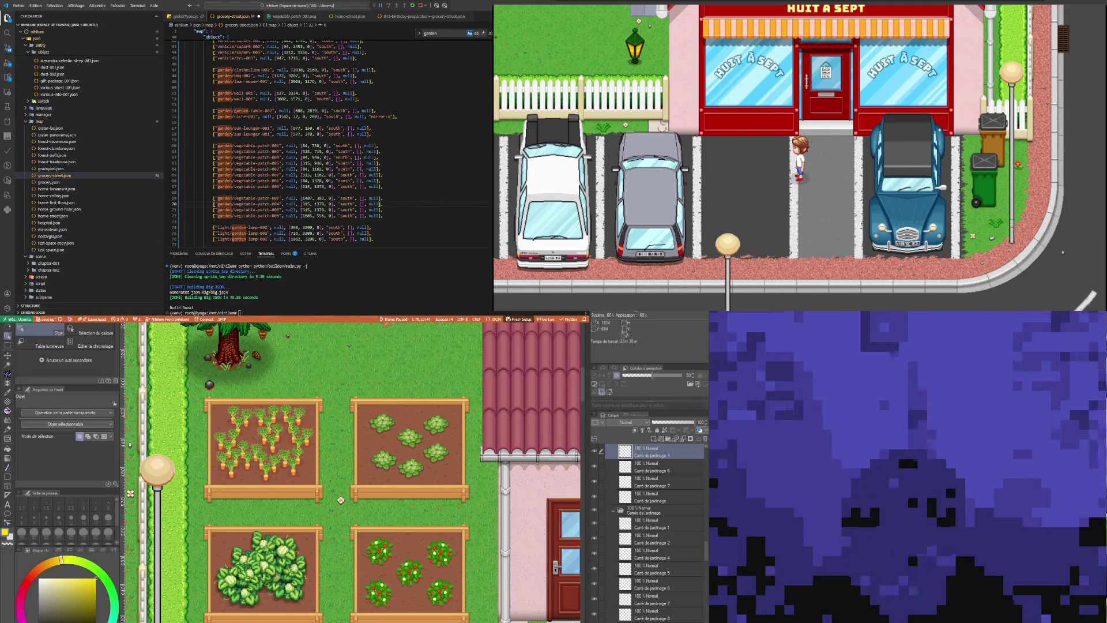
{"action": "left_click", "coordinate": [292, 570]}
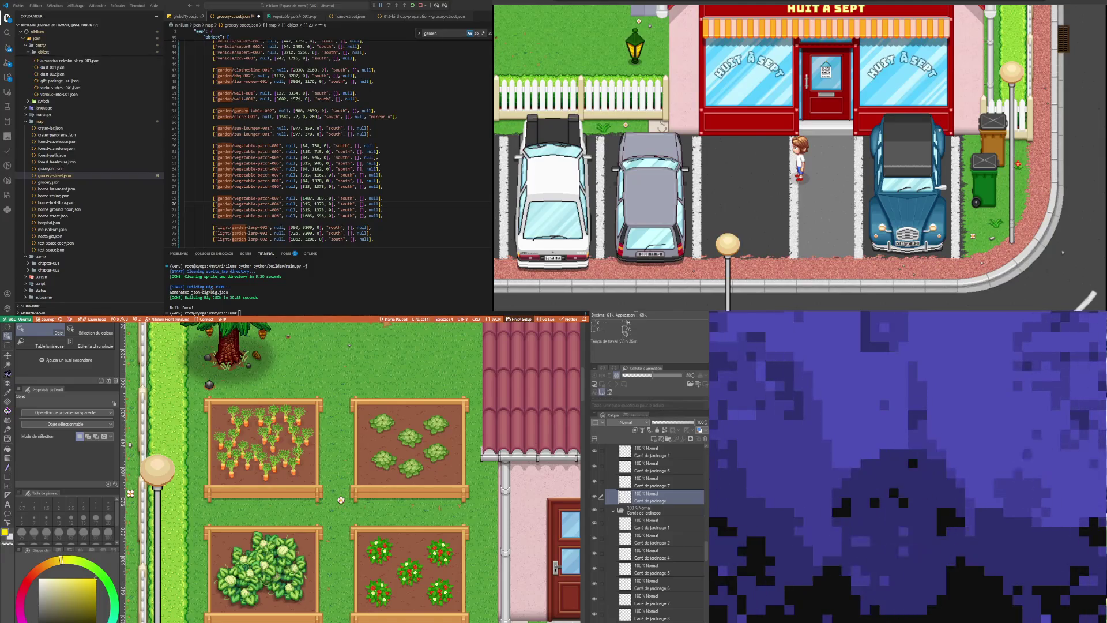
{"action": "double_click", "coordinate": [276, 216]}
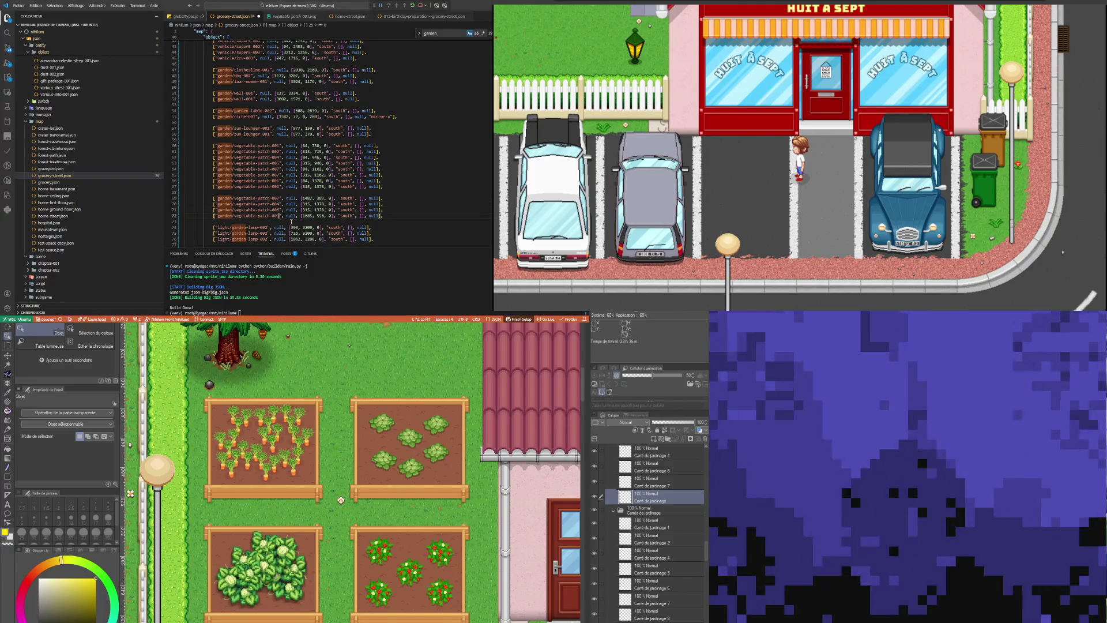
{"action": "double_click", "coordinate": [308, 198]}
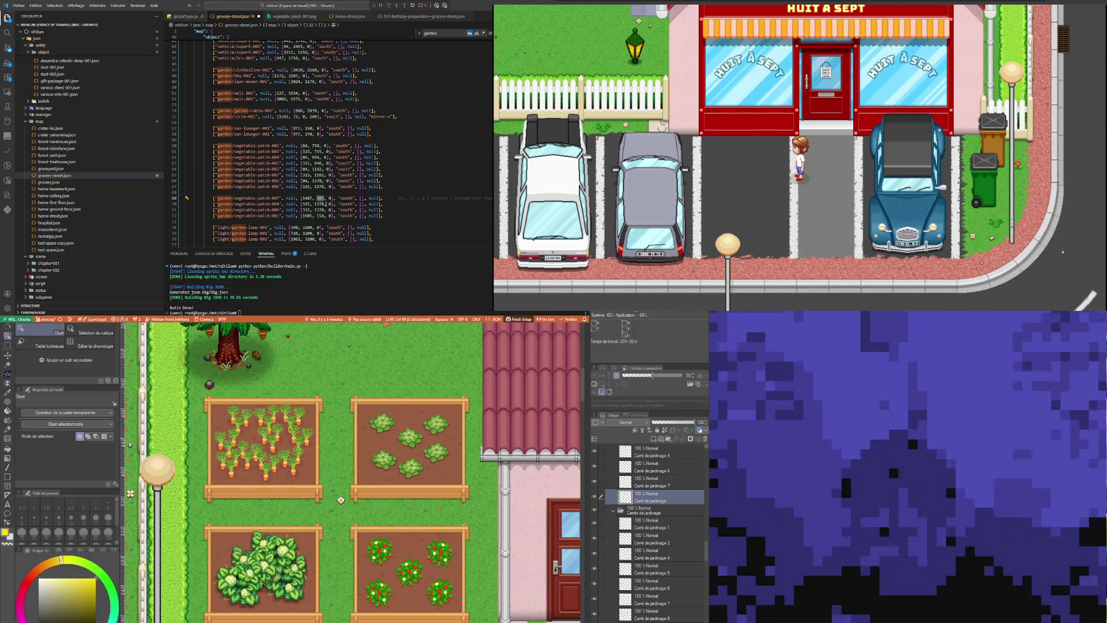
{"action": "double_click", "coordinate": [321, 203]}
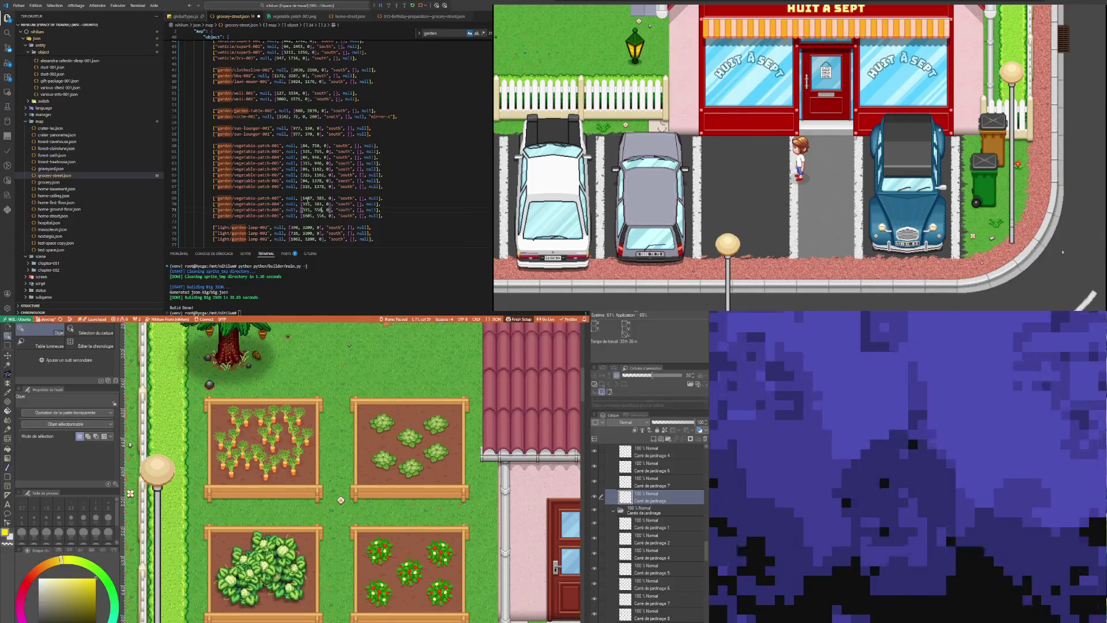
{"action": "type", "text": "1487"}
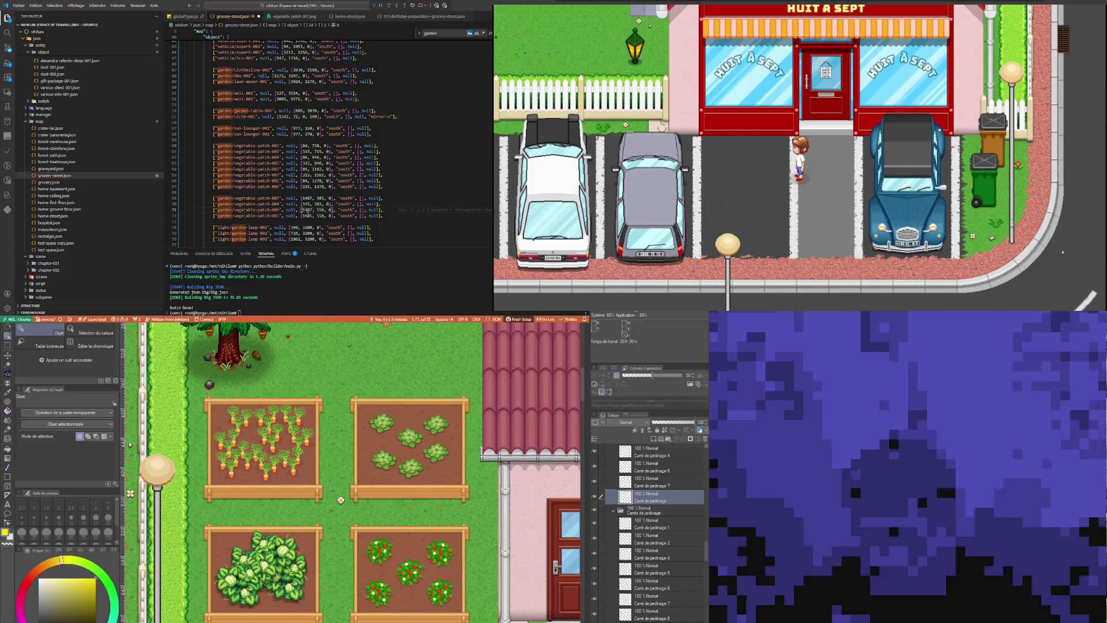
{"action": "double_click", "coordinate": [307, 203]}
{"action": "type", "text": "1605"}
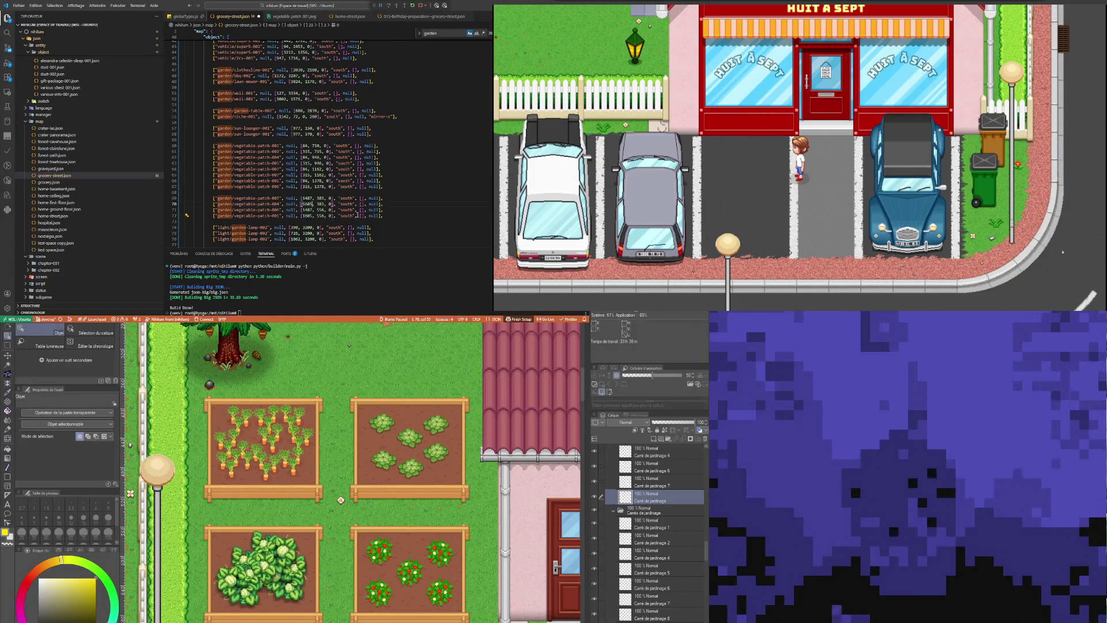
Save the map JSON and rerun the previous map build command in the terminal
{"action": "key", "text": "ctrl+s"}
{"action": "left_click", "coordinate": [423, 274]}
{"action": "key", "text": "Up"}
{"action": "key", "text": "Return"}
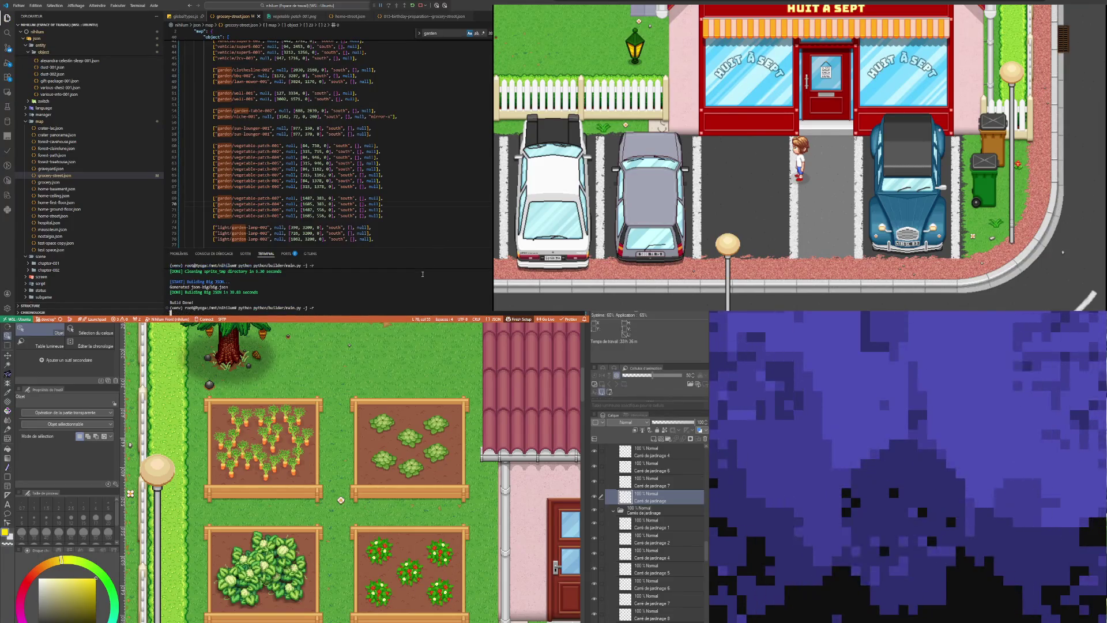
Zoom the canvas in on the pink house facade and its three flower boxes
{"action": "scroll", "coordinate": [352, 472], "scroll_direction": "down", "scroll_amount": 5}
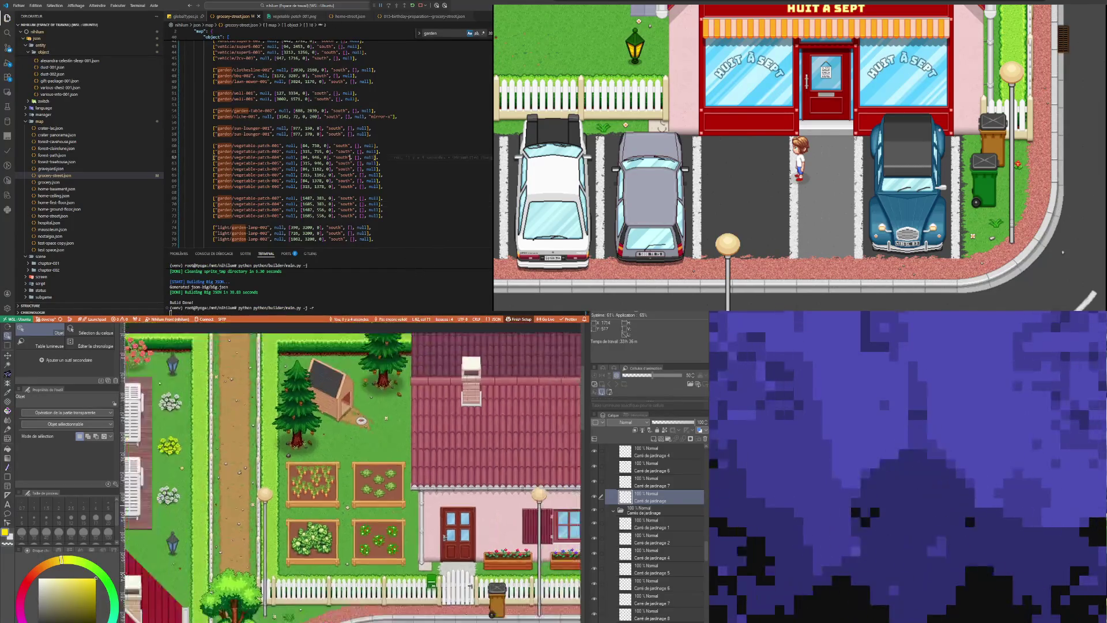
{"action": "scroll", "coordinate": [369, 502], "scroll_direction": "down", "scroll_amount": 4}
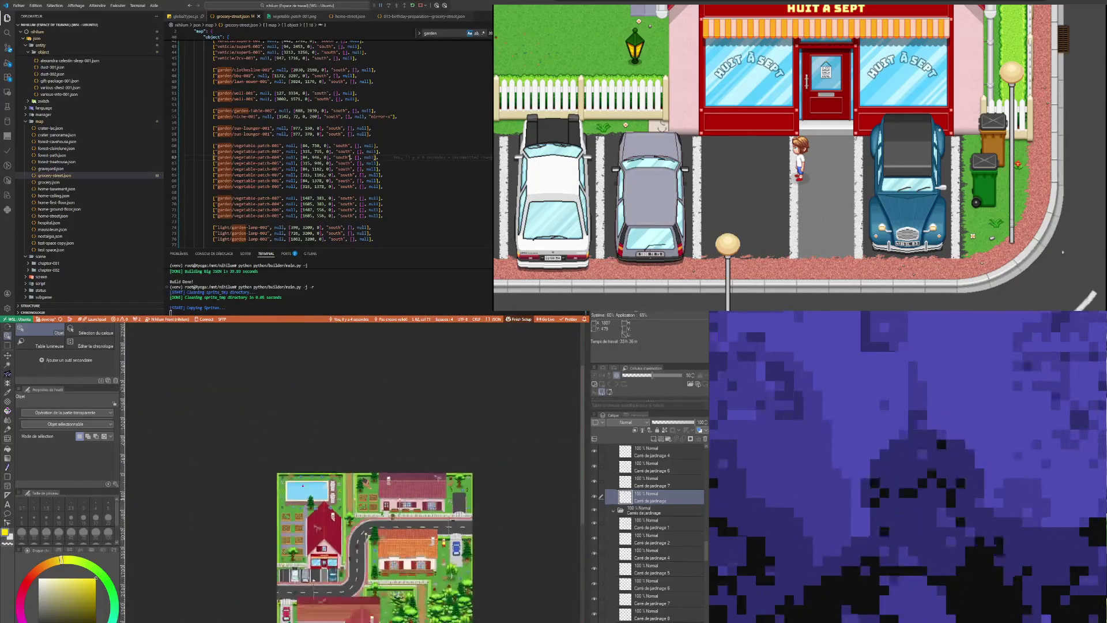
{"action": "scroll", "coordinate": [369, 501], "scroll_direction": "up", "scroll_amount": 3}
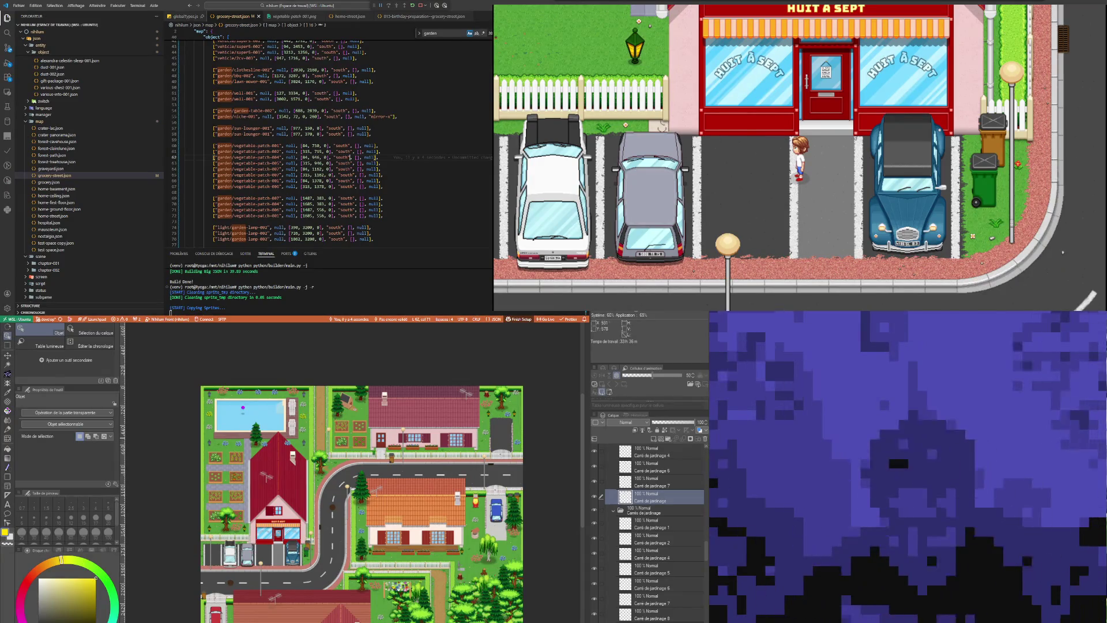
{"action": "scroll", "coordinate": [308, 544], "scroll_direction": "down", "scroll_amount": 3}
{"action": "scroll", "coordinate": [331, 597], "scroll_direction": "up", "scroll_amount": 5}
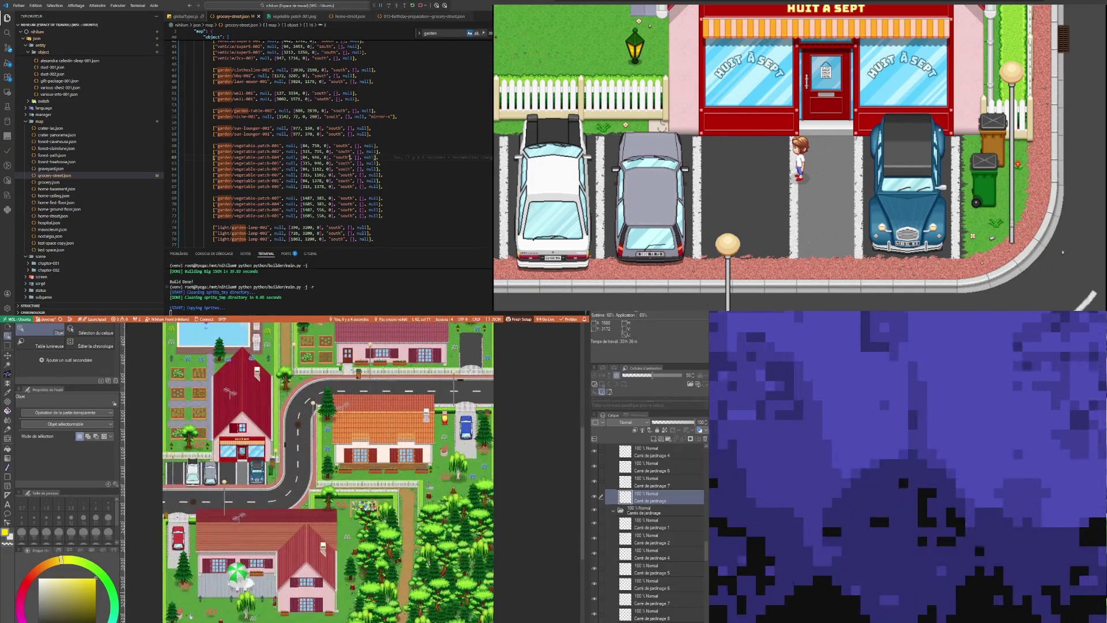
{"action": "scroll", "coordinate": [316, 574], "scroll_direction": "down", "scroll_amount": 1}
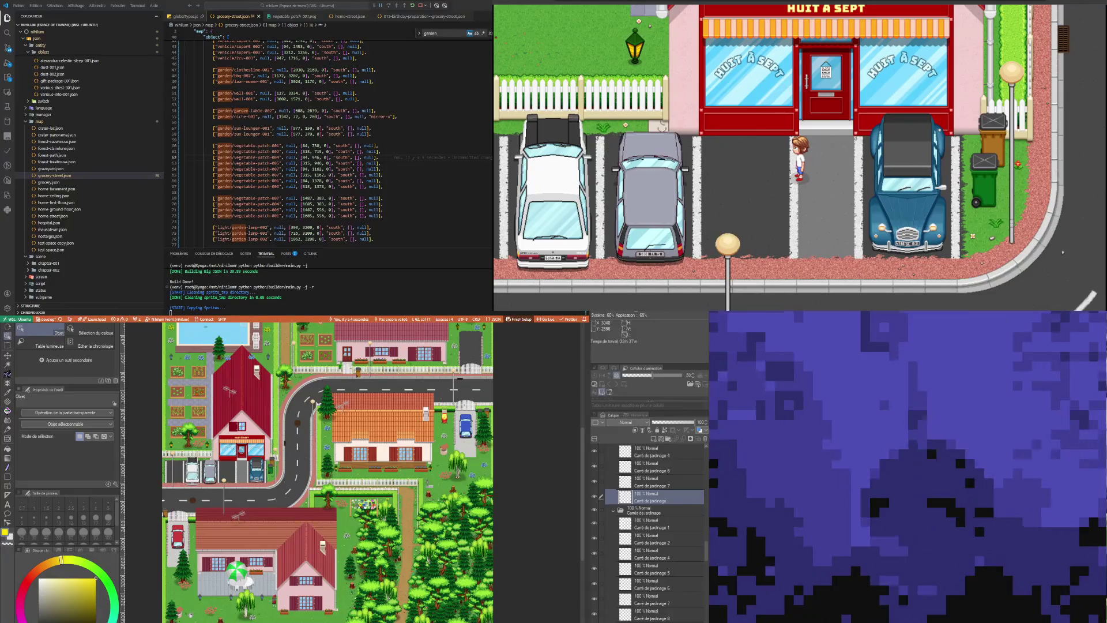
{"action": "scroll", "coordinate": [326, 476], "scroll_direction": "down", "scroll_amount": 2}
{"action": "scroll", "coordinate": [289, 502], "scroll_direction": "up", "scroll_amount": 2}
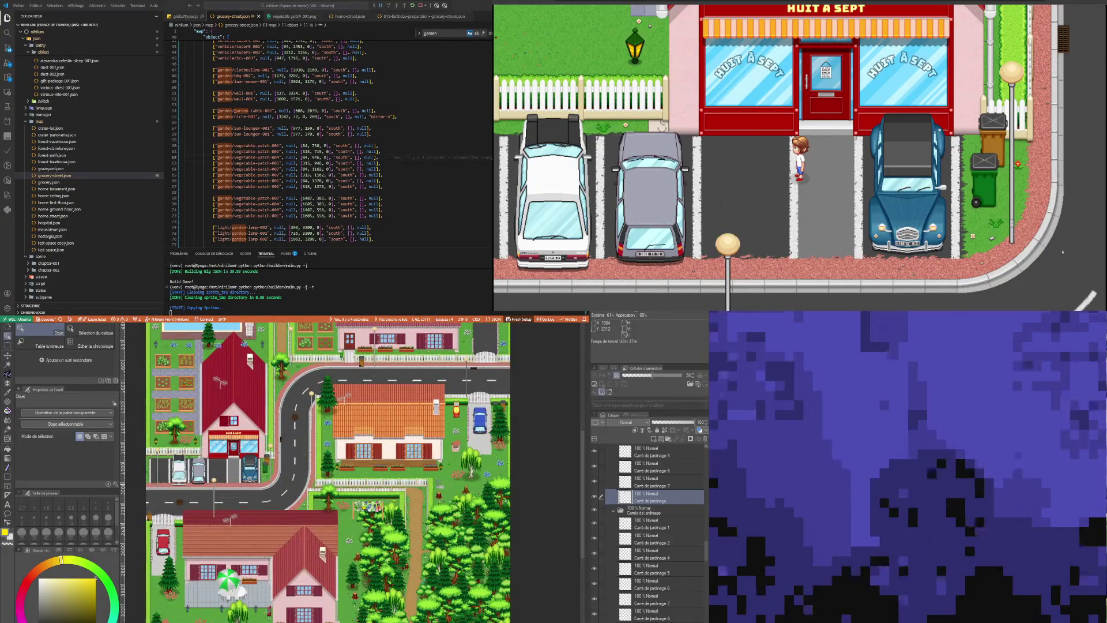
{"action": "scroll", "coordinate": [290, 502], "scroll_direction": "down", "scroll_amount": 2}
{"action": "scroll", "coordinate": [290, 501], "scroll_direction": "up", "scroll_amount": 2}
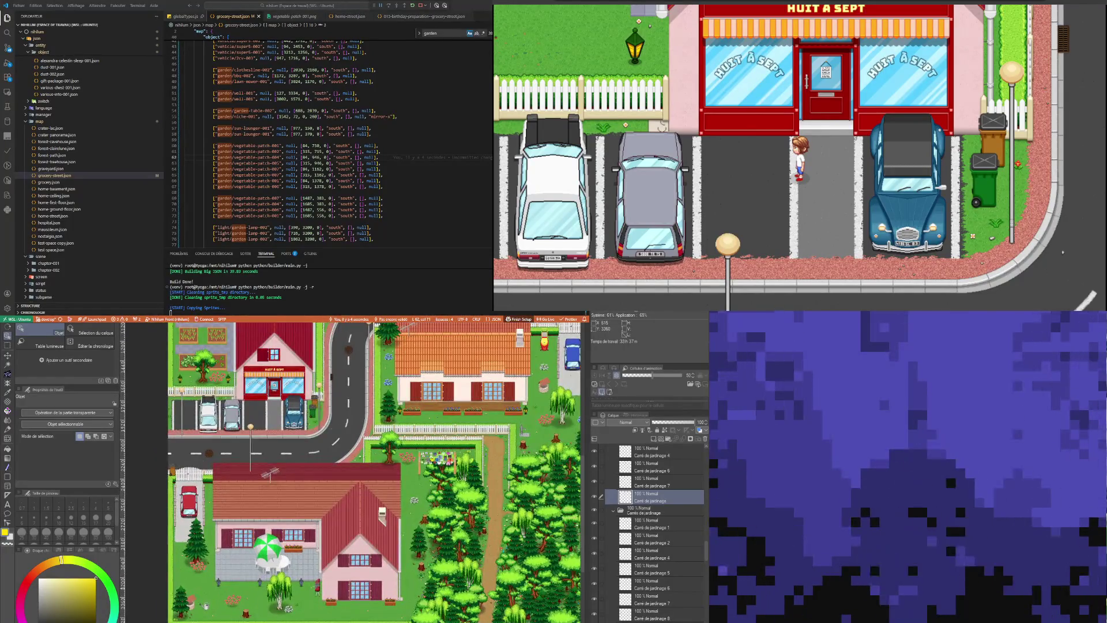
{"action": "scroll", "coordinate": [260, 585], "scroll_direction": "up", "scroll_amount": 3}
{"action": "scroll", "coordinate": [352, 473], "scroll_direction": "down", "scroll_amount": 2}
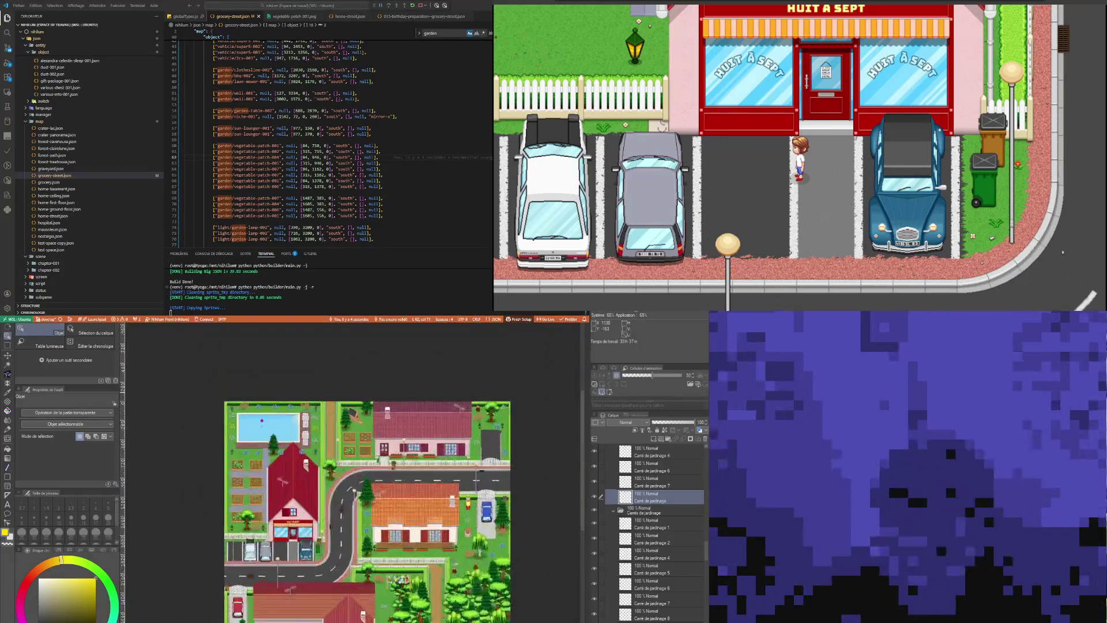
{"action": "scroll", "coordinate": [352, 473], "scroll_direction": "up", "scroll_amount": 3}
{"action": "scroll", "coordinate": [404, 473], "scroll_direction": "up", "scroll_amount": 4}
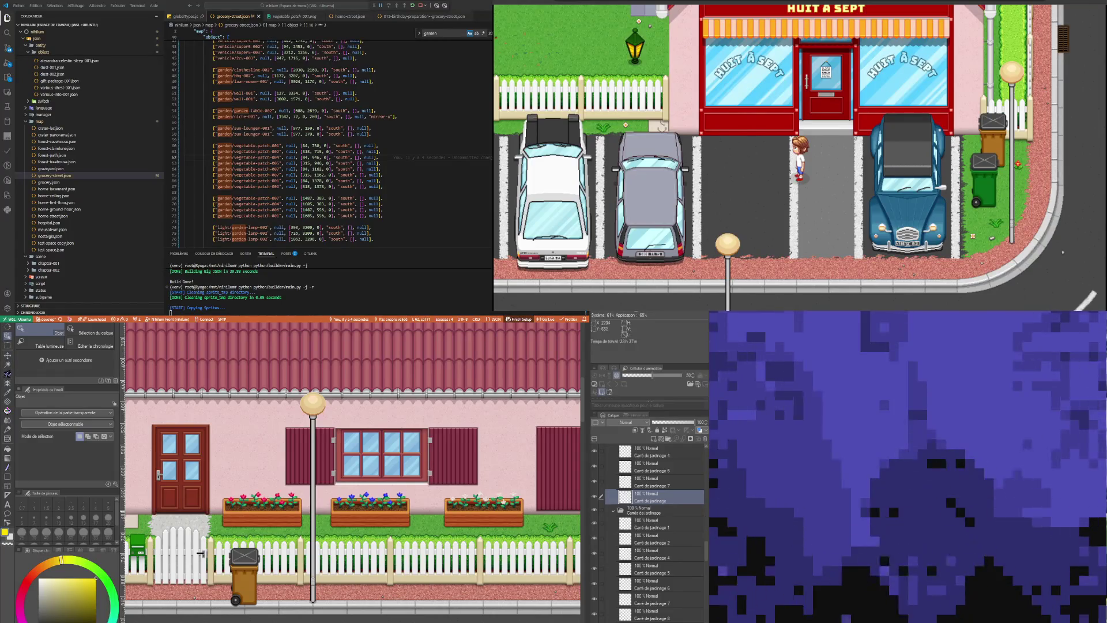
Pick the red-flower planter on the facade and open its source image for editing
{"action": "left_click", "coordinate": [287, 513]}
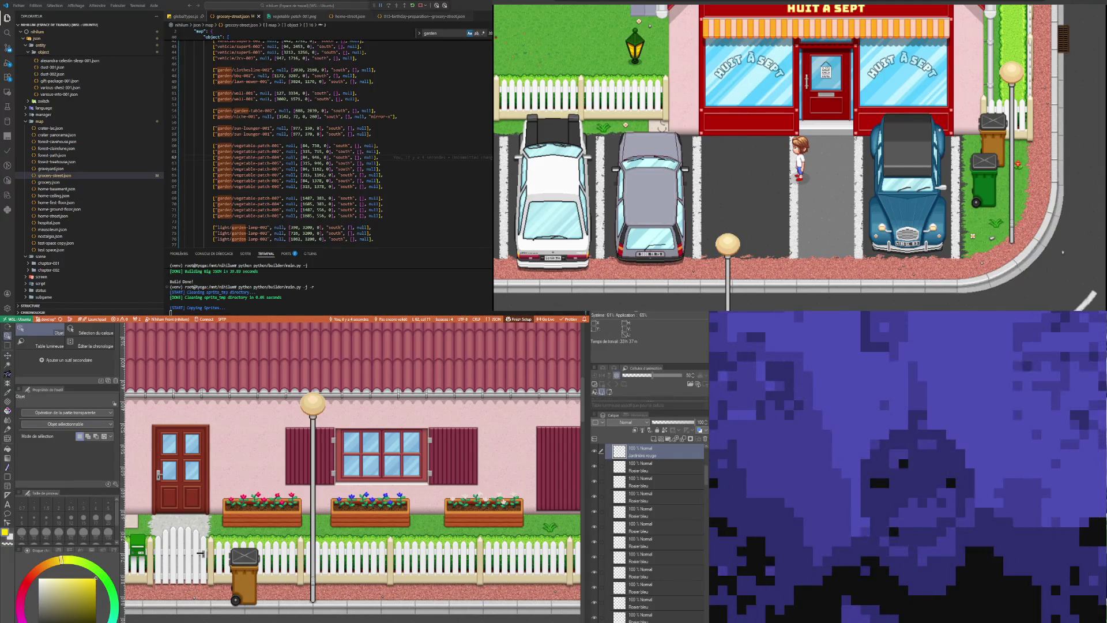
{"action": "key", "text": "ctrl+Tab"}
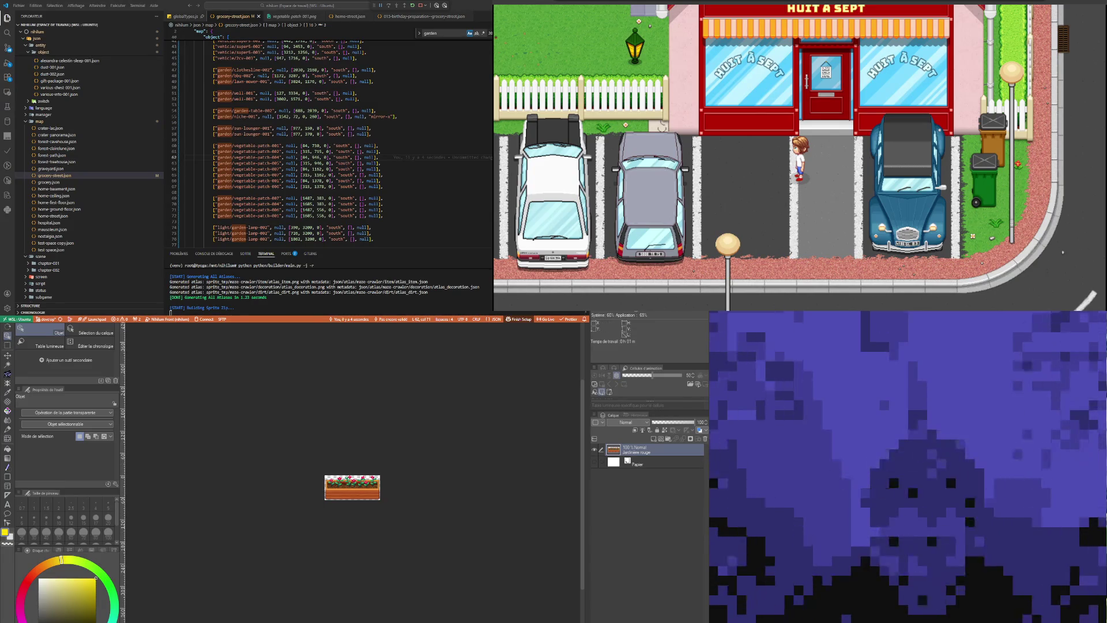
Open the blue planter's source image, hide its Papier layer, and return to the house map
{"action": "key", "text": "ctrl+w"}
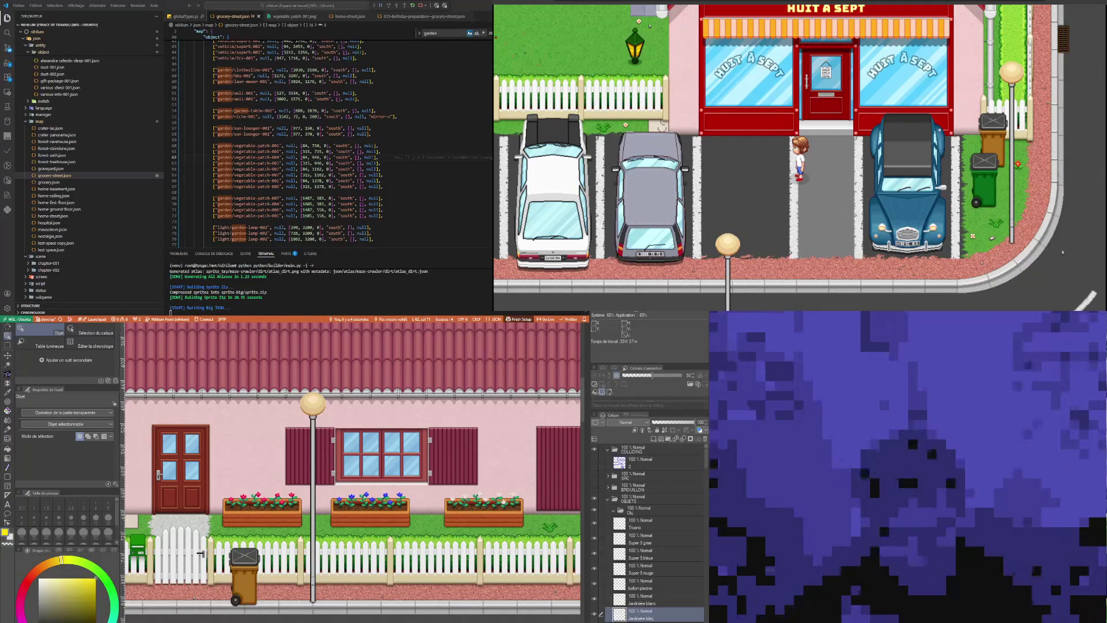
{"action": "double_click", "coordinate": [619, 614]}
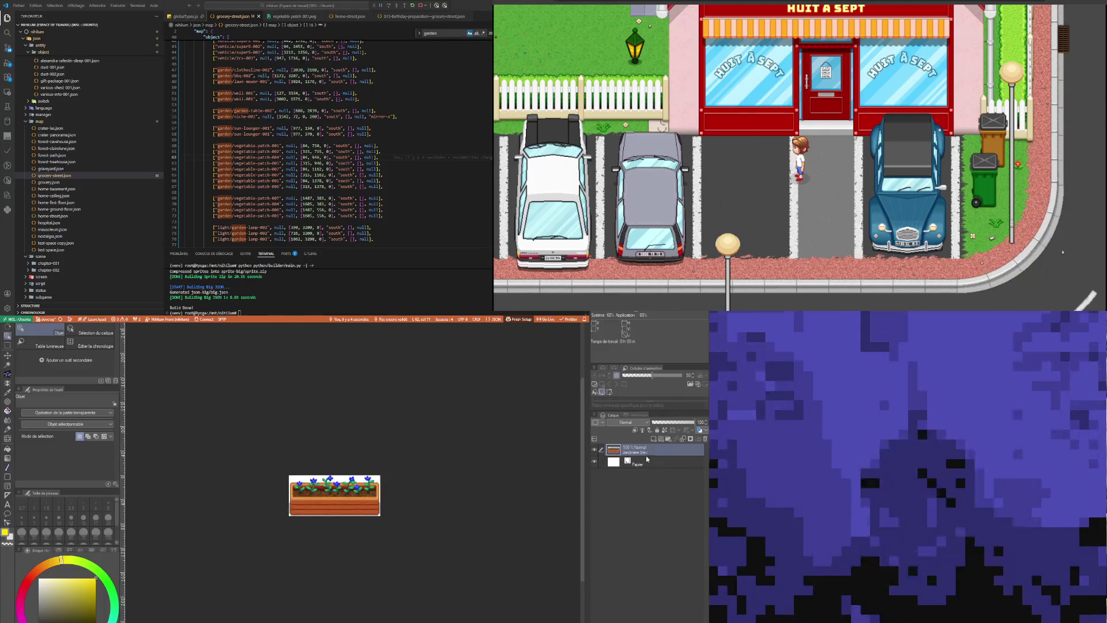
{"action": "left_click", "coordinate": [594, 461]}
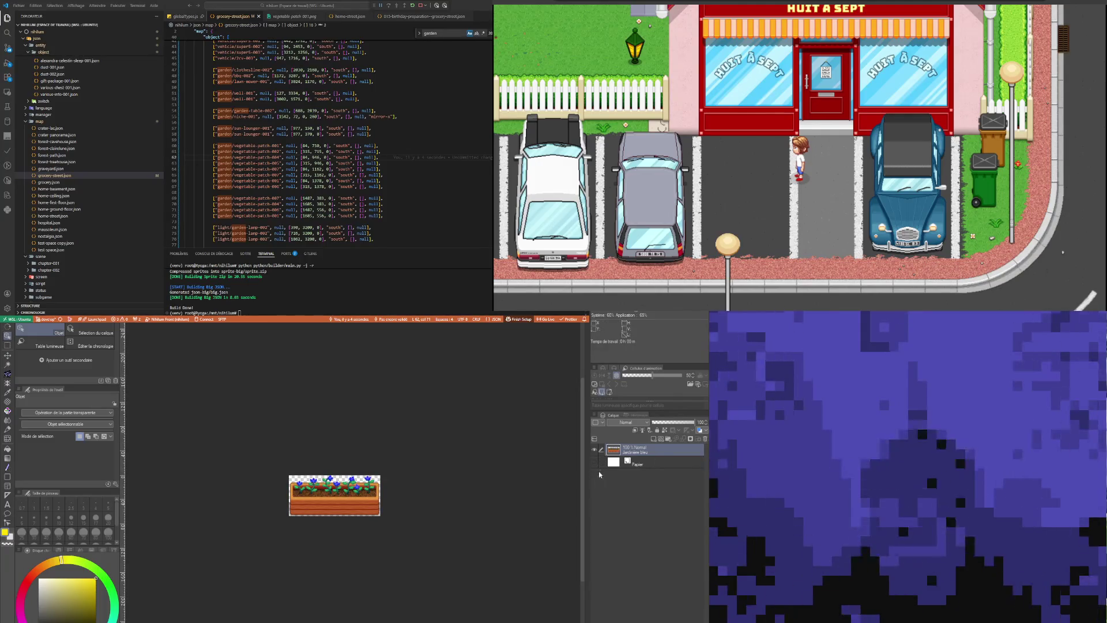
{"action": "scroll", "coordinate": [333, 437], "scroll_direction": "up", "scroll_amount": 3}
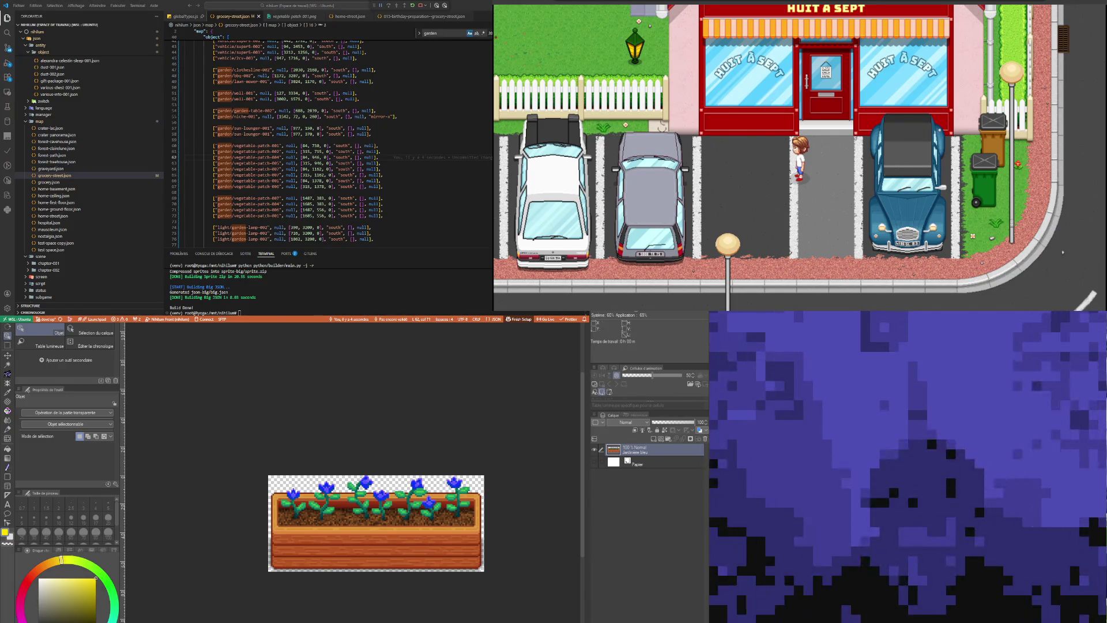
{"action": "key", "text": "ctrl+Tab"}
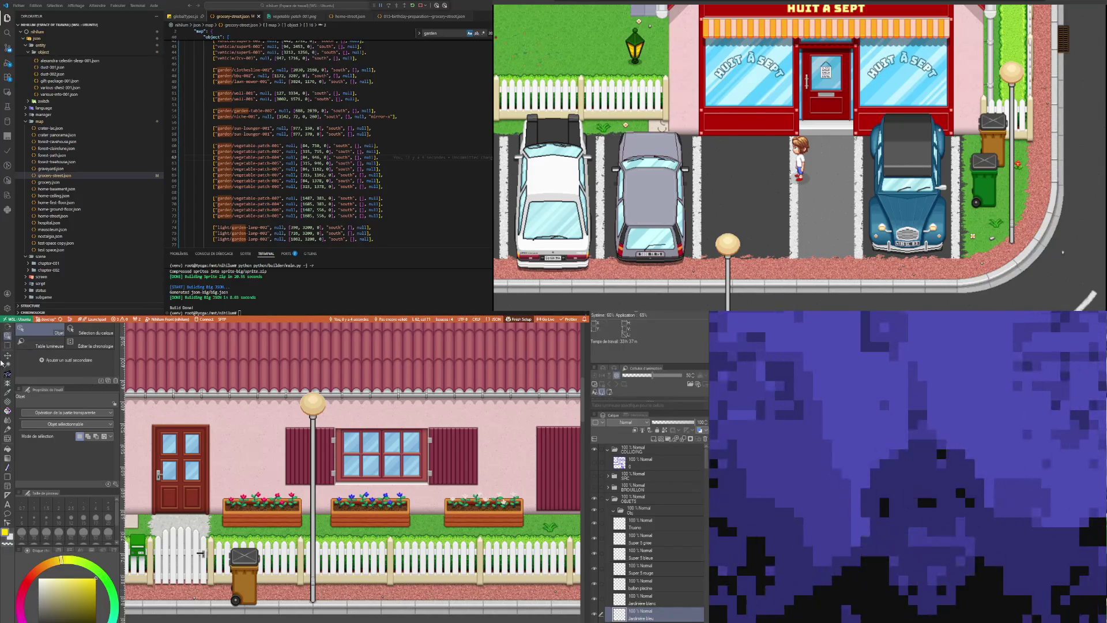
{"action": "left_click", "coordinate": [493, 513]}
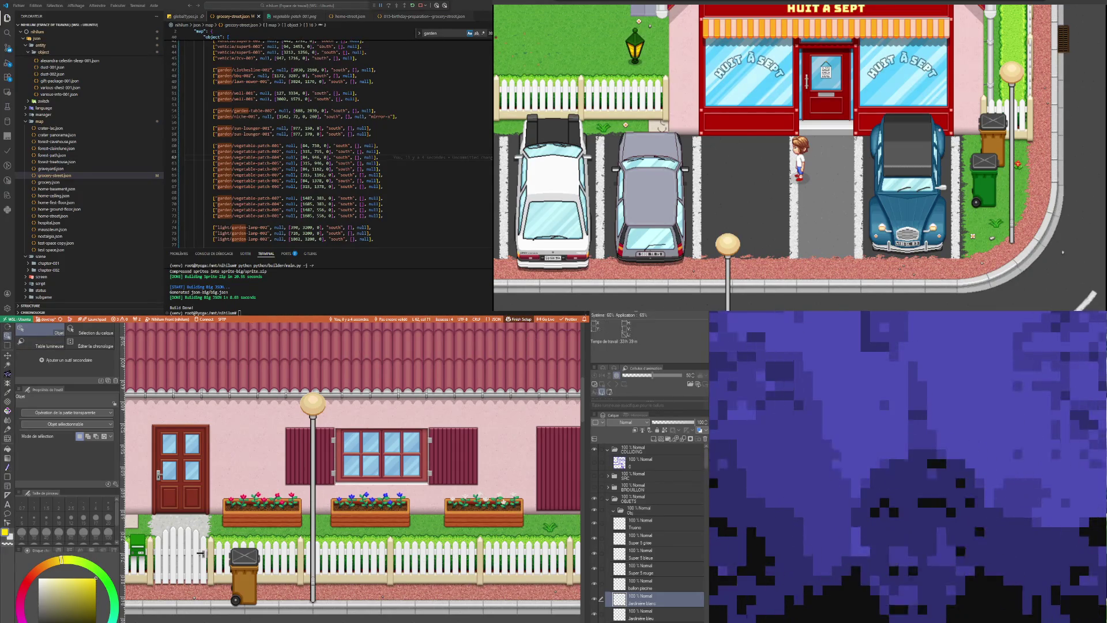
{"action": "double_click", "coordinate": [618, 613]}
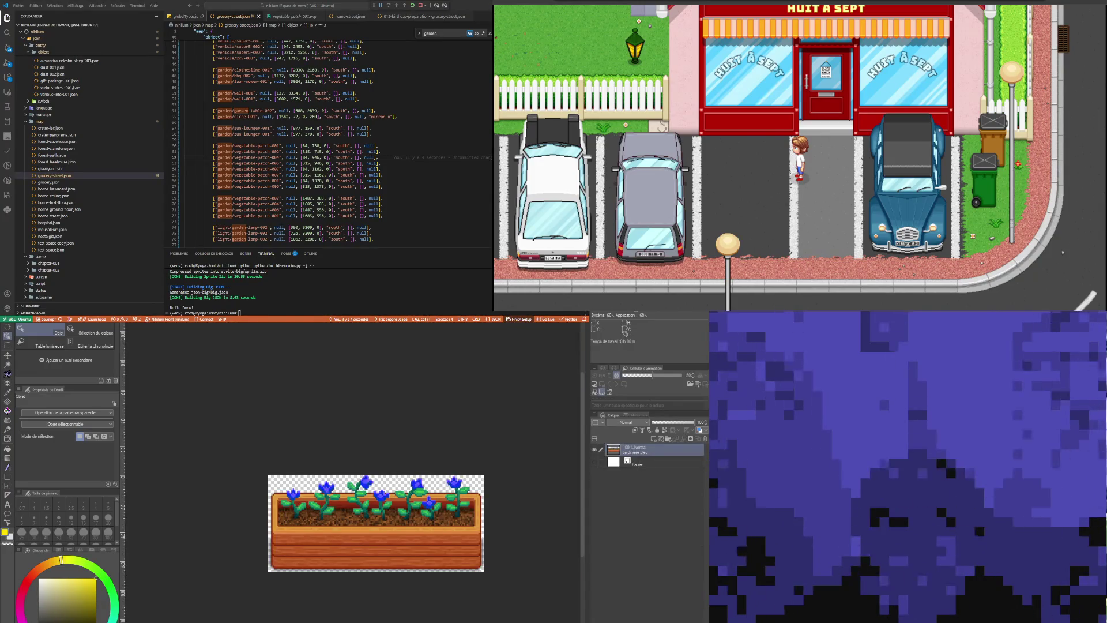
{"action": "key", "text": "ctrl+Tab"}
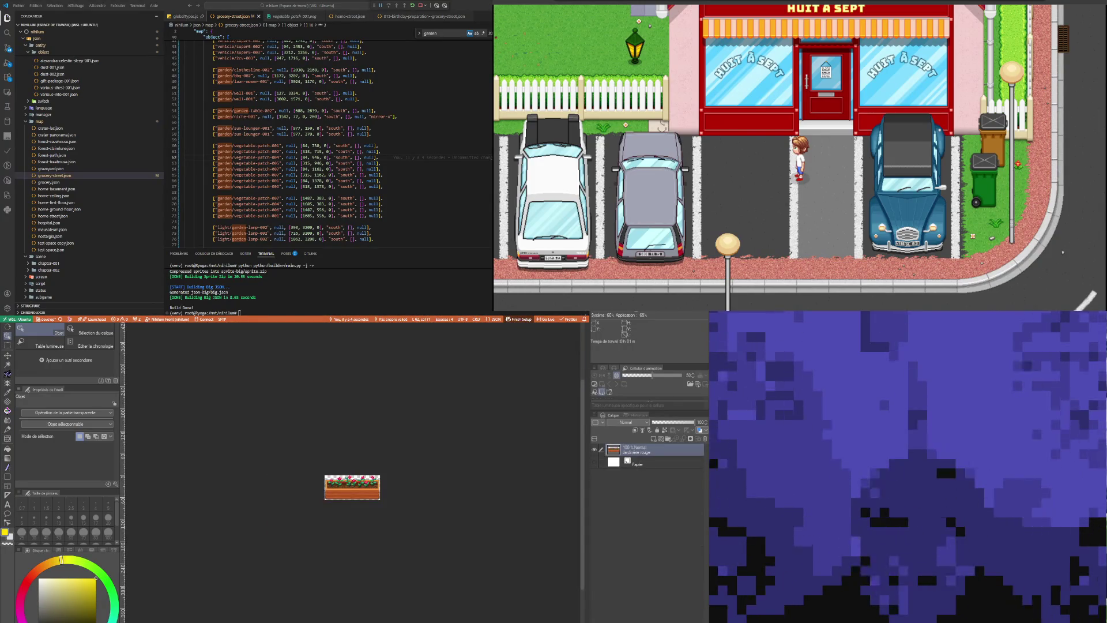
{"action": "key", "text": "ctrl+Tab"}
{"action": "key", "text": "ctrl+Tab"}
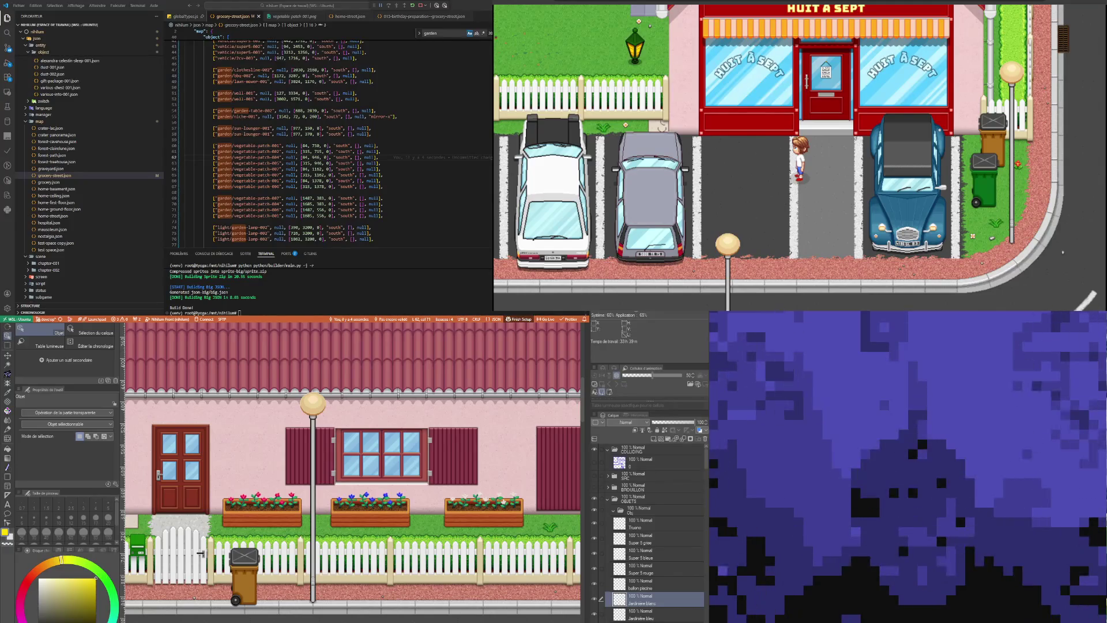
{"action": "key", "text": "ctrl+Tab"}
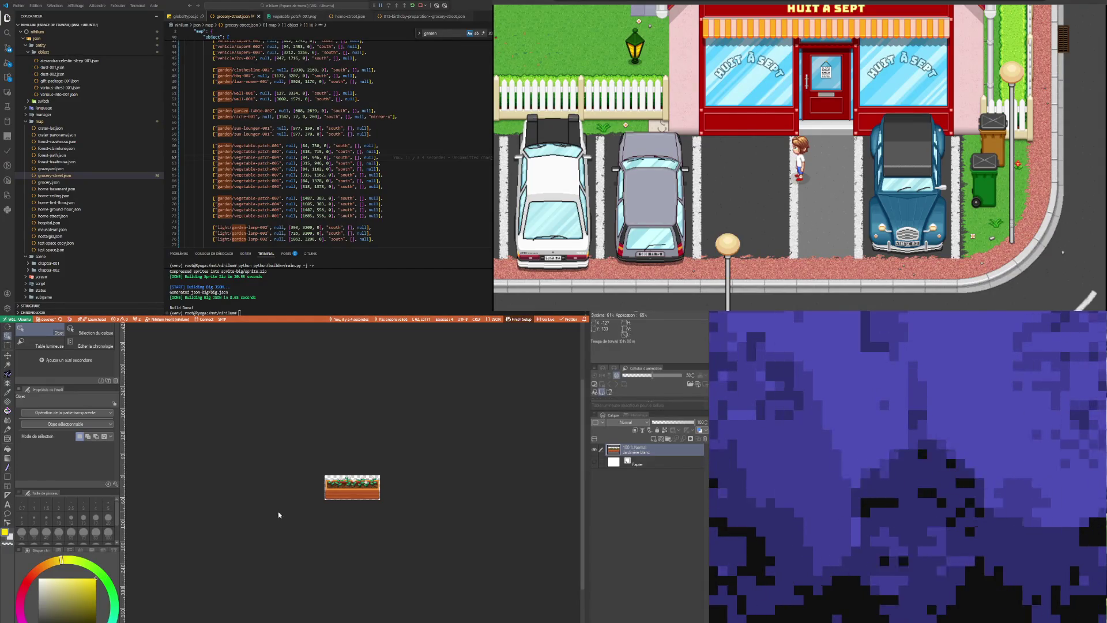
{"action": "key", "text": "ctrl+Tab"}
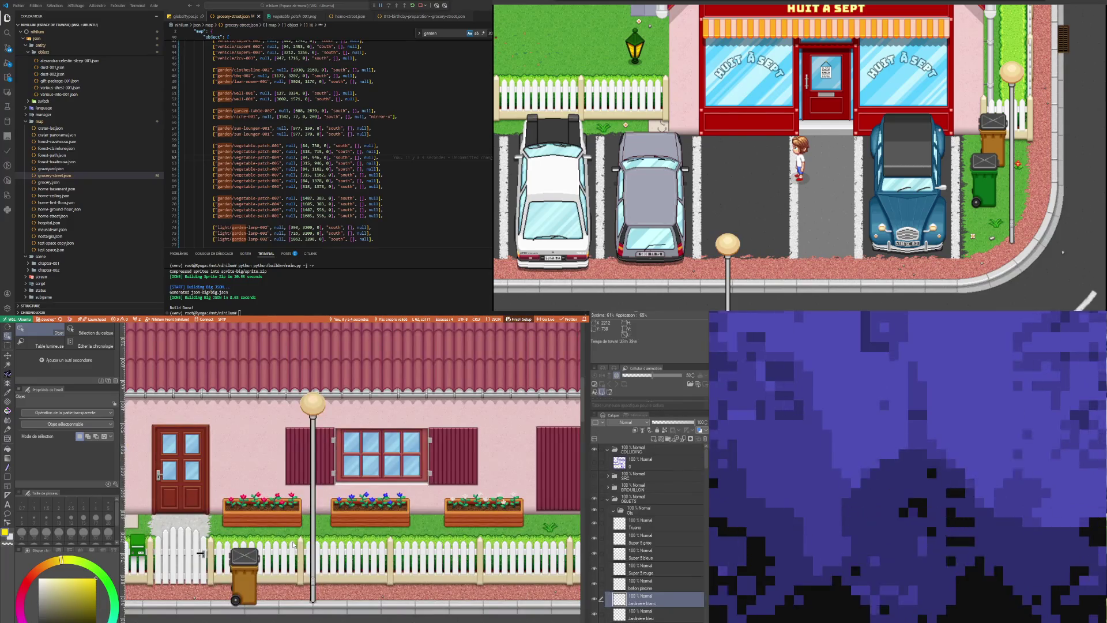
{"action": "scroll", "coordinate": [293, 544], "scroll_direction": "down", "scroll_amount": 10}
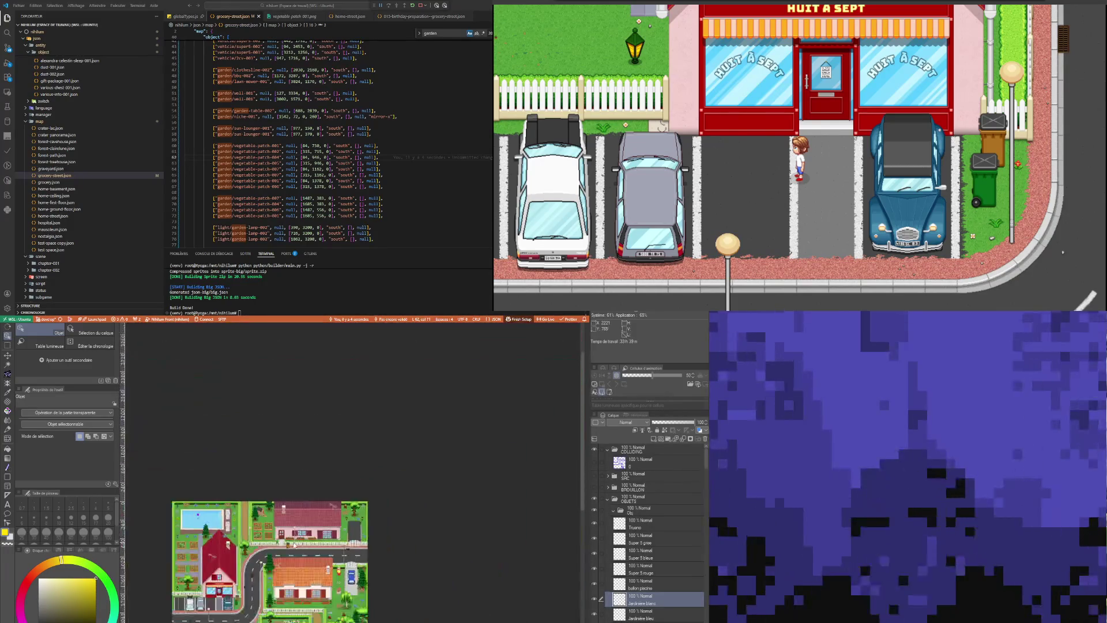
{"action": "scroll", "coordinate": [282, 571], "scroll_direction": "up", "scroll_amount": 3}
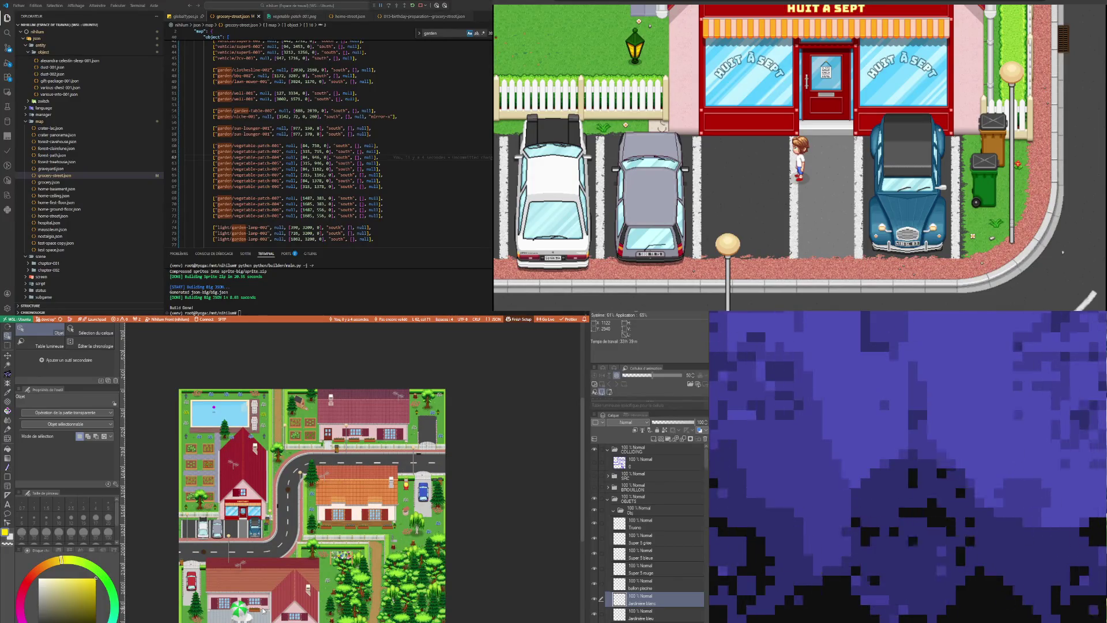
{"action": "scroll", "coordinate": [263, 610], "scroll_direction": "down", "scroll_amount": 2}
{"action": "scroll", "coordinate": [329, 495], "scroll_direction": "up", "scroll_amount": 5}
{"action": "scroll", "coordinate": [314, 518], "scroll_direction": "up", "scroll_amount": 5}
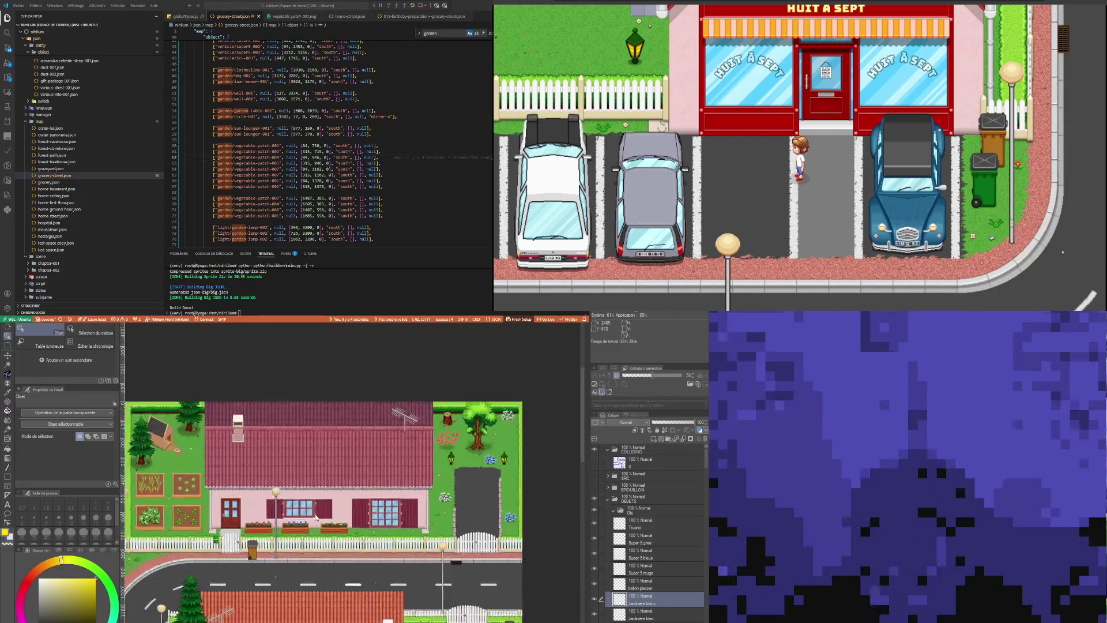
{"action": "scroll", "coordinate": [305, 545], "scroll_direction": "down", "scroll_amount": 4}
{"action": "scroll", "coordinate": [306, 544], "scroll_direction": "up", "scroll_amount": 2}
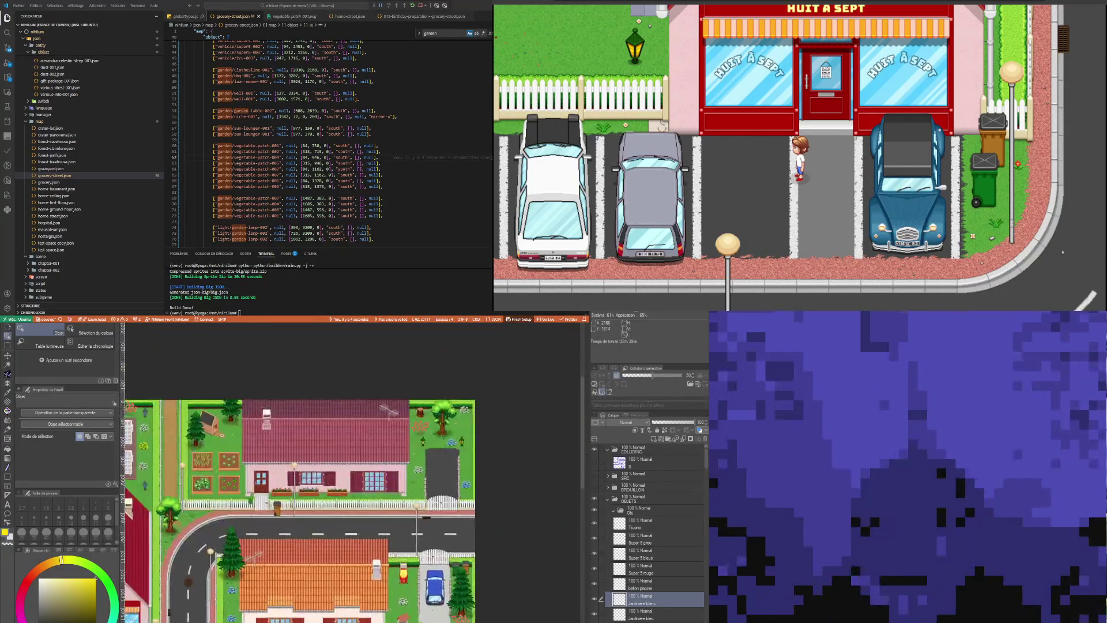
{"action": "scroll", "coordinate": [299, 576], "scroll_direction": "up", "scroll_amount": 5}
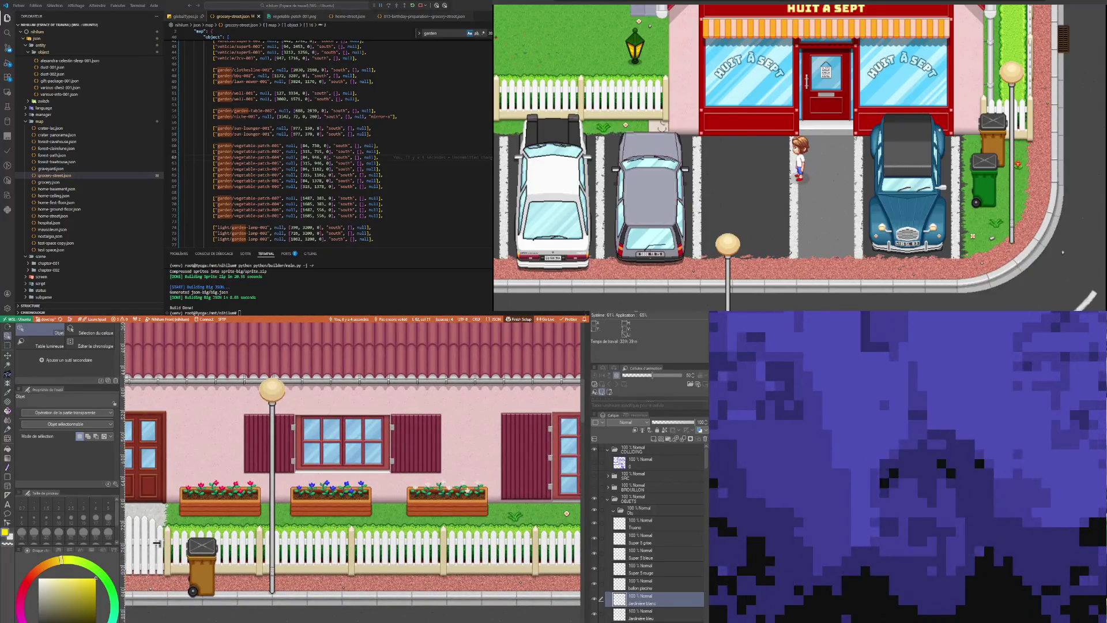
Browse the Explorer to json/entity/object/garden and open flower-box-002.json
{"action": "left_click", "coordinate": [292, 128]}
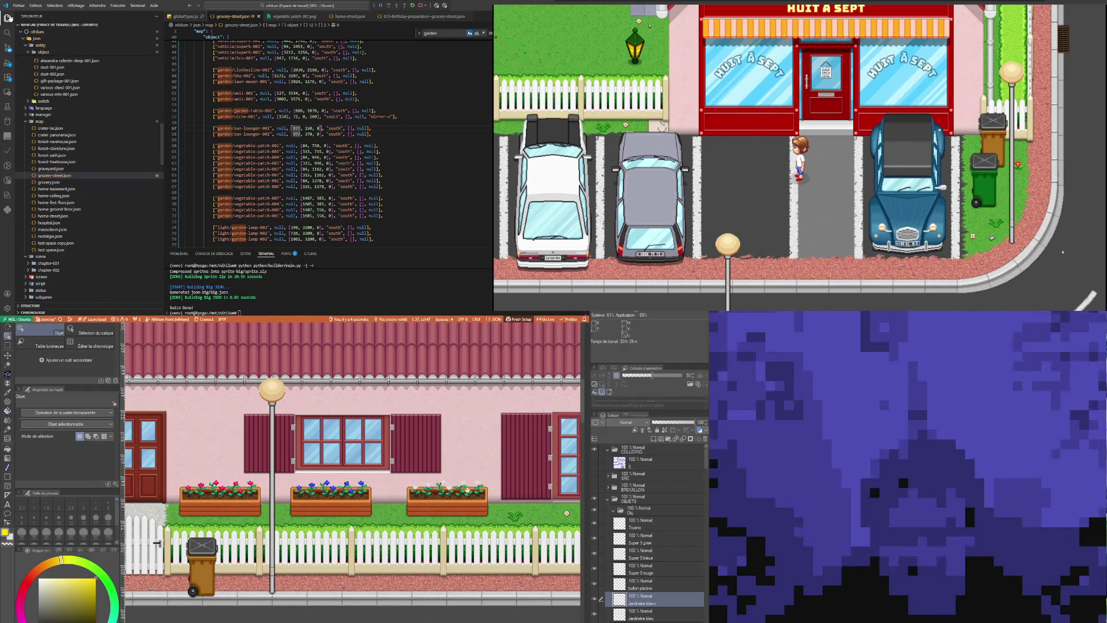
{"action": "left_click", "coordinate": [7, 18]}
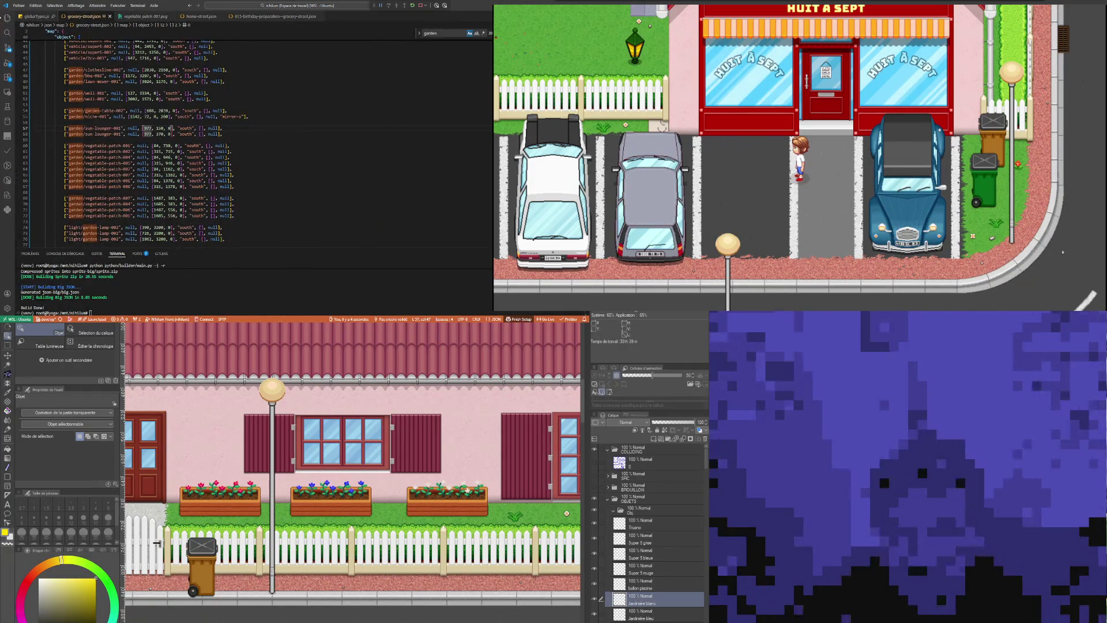
{"action": "left_click", "coordinate": [8, 18]}
{"action": "scroll", "coordinate": [86, 196], "scroll_direction": "down", "scroll_amount": 15}
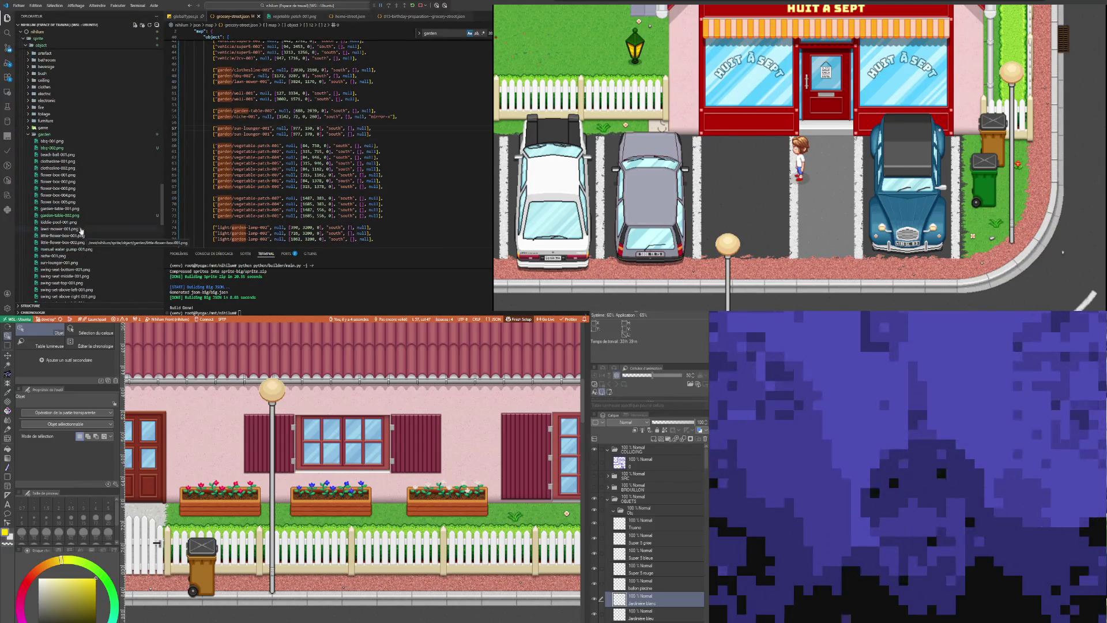
{"action": "scroll", "coordinate": [75, 209], "scroll_direction": "up", "scroll_amount": 15}
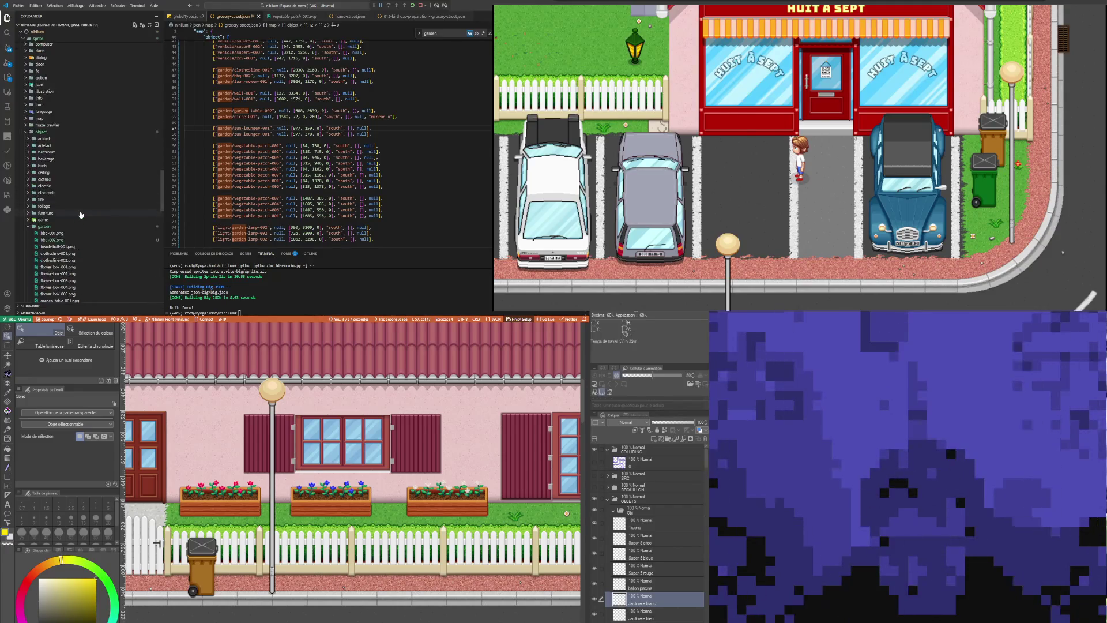
{"action": "scroll", "coordinate": [78, 211], "scroll_direction": "up", "scroll_amount": 3}
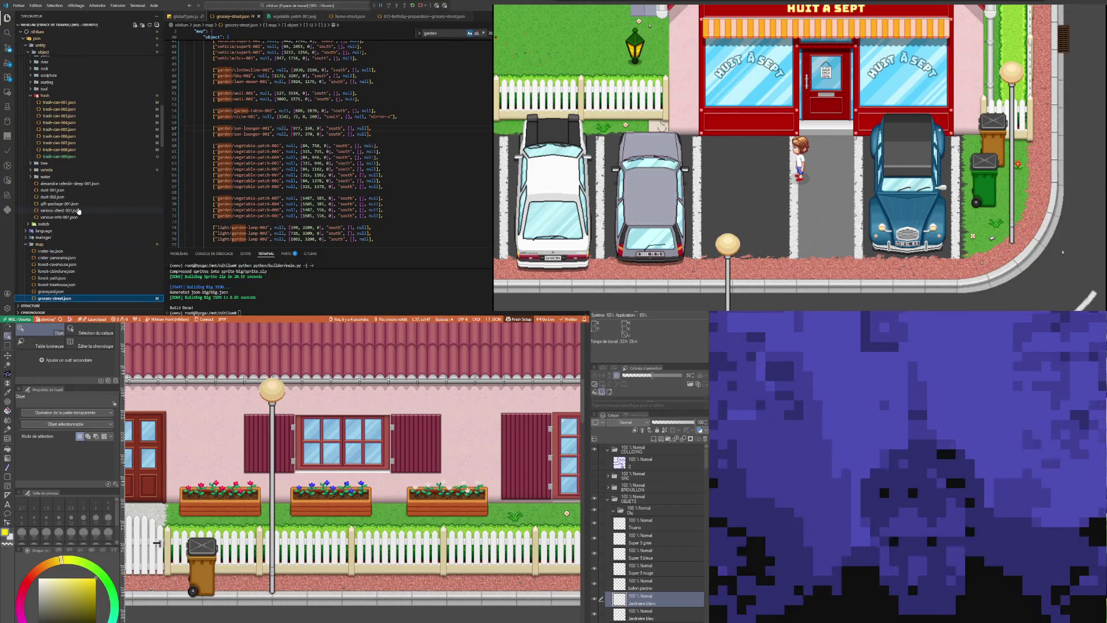
{"action": "scroll", "coordinate": [54, 105], "scroll_direction": "up", "scroll_amount": 10}
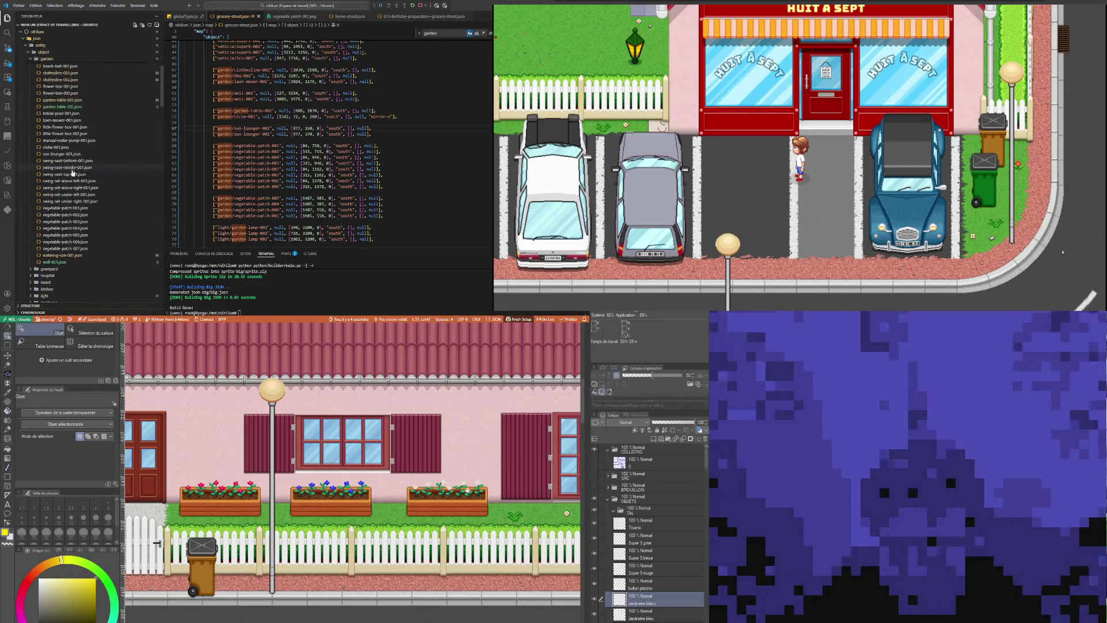
{"action": "scroll", "coordinate": [78, 180], "scroll_direction": "up", "scroll_amount": 5}
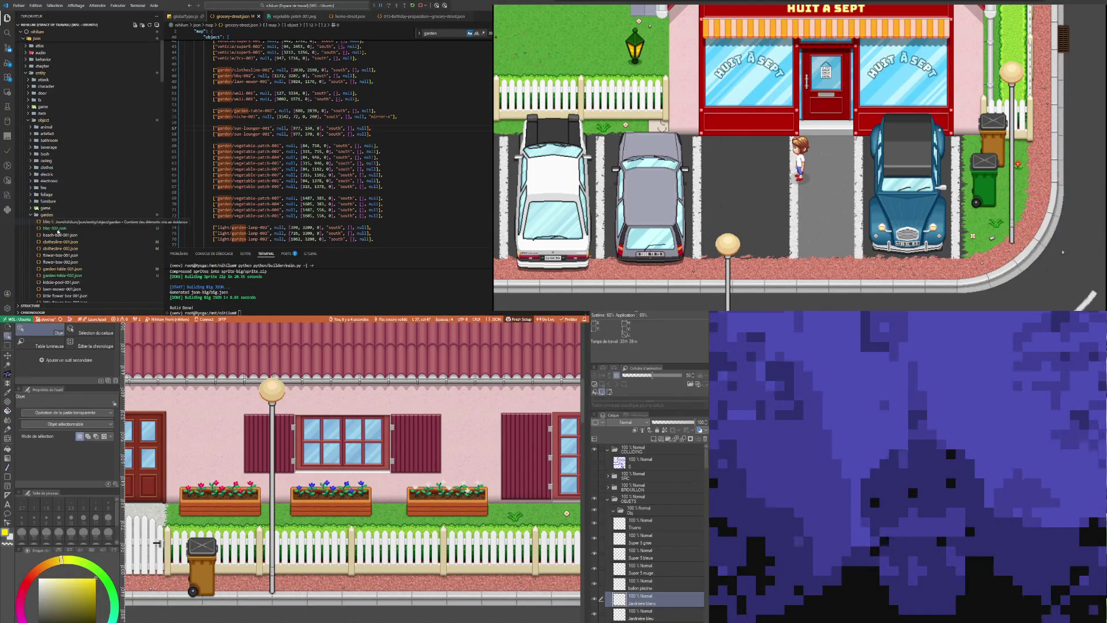
{"action": "scroll", "coordinate": [77, 214], "scroll_direction": "down", "scroll_amount": 5}
{"action": "left_click", "coordinate": [73, 172]}
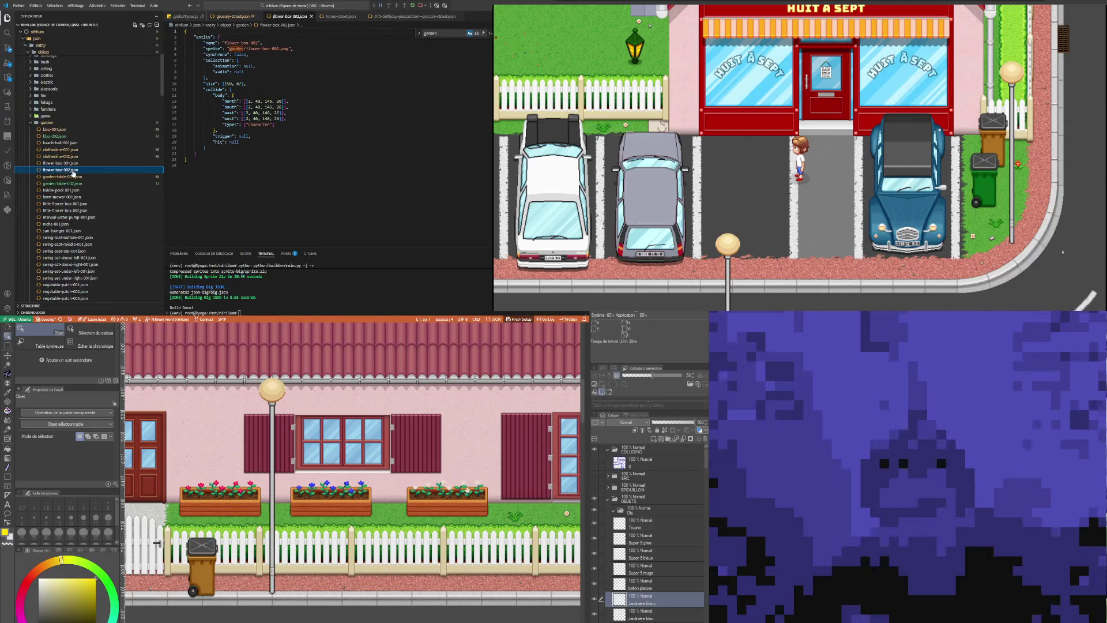
Duplicate flower-box-002 as flower-box-003.json, naming the entity 003 with an 'all' collision
{"action": "key", "text": "ctrl+c"}
{"action": "key", "text": "ctrl+v"}
{"action": "key", "text": "F2"}
{"action": "key", "text": "Delete"}
{"action": "key", "text": "Delete"}
{"action": "key", "text": "Delete"}
{"action": "type", "text": "3"}
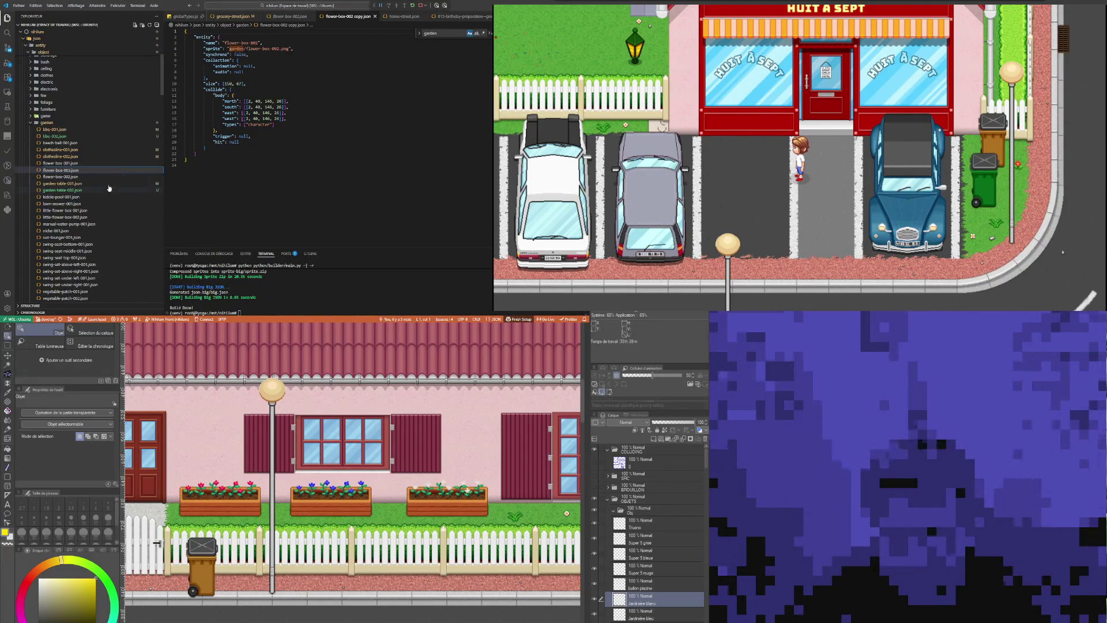
{"action": "key", "text": "Return"}
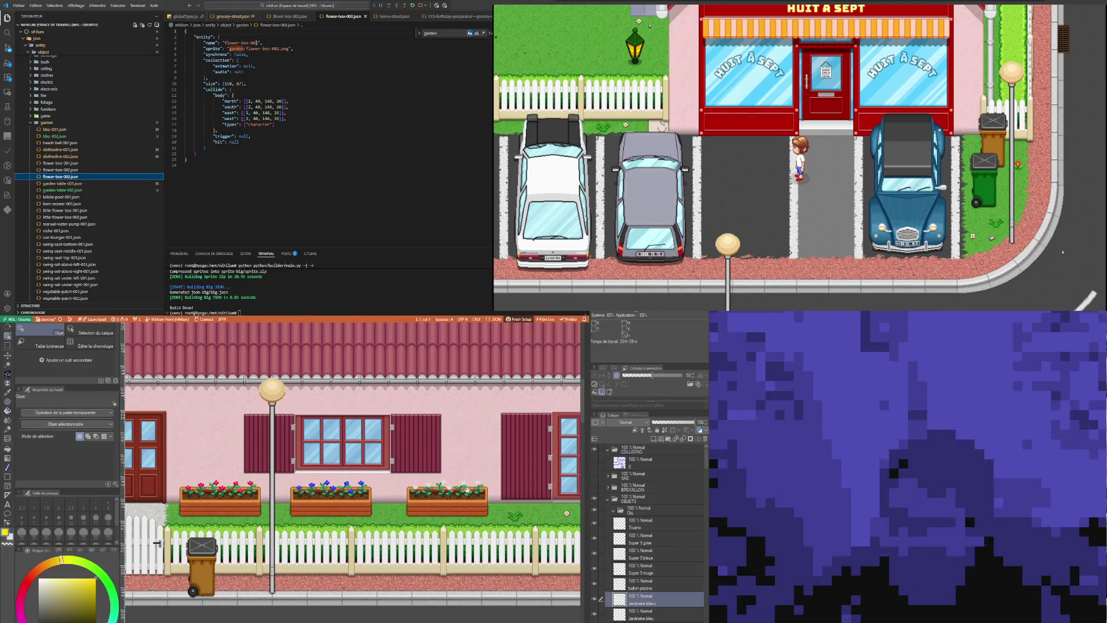
{"action": "left_click", "coordinate": [258, 43]}
{"action": "type", "text": "003"}
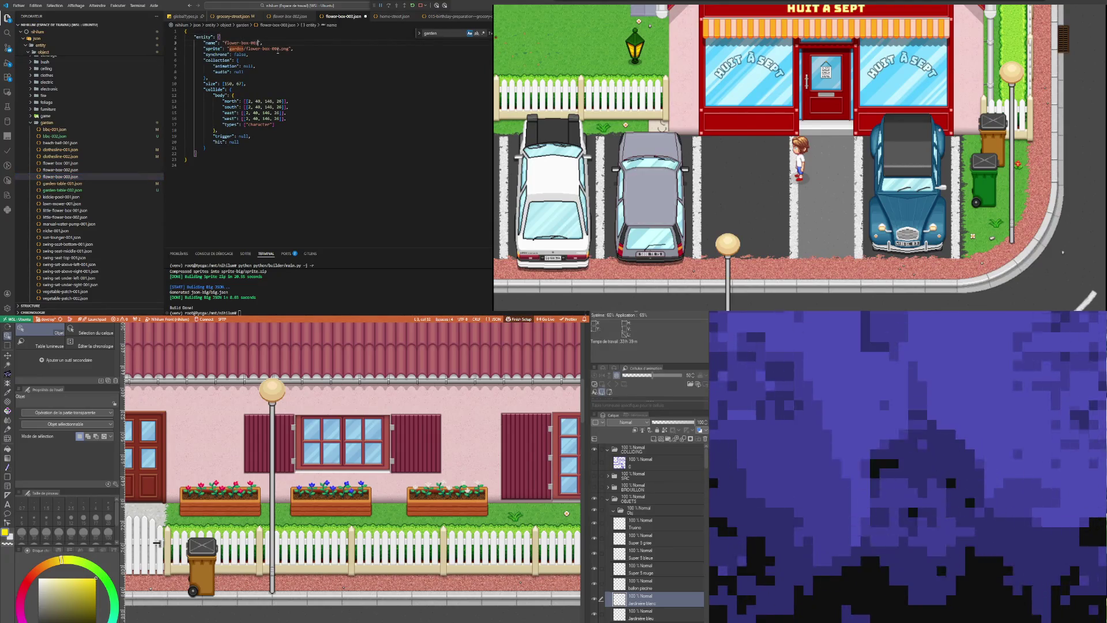
{"action": "double_click", "coordinate": [230, 101]}
{"action": "type", "text": "all"}
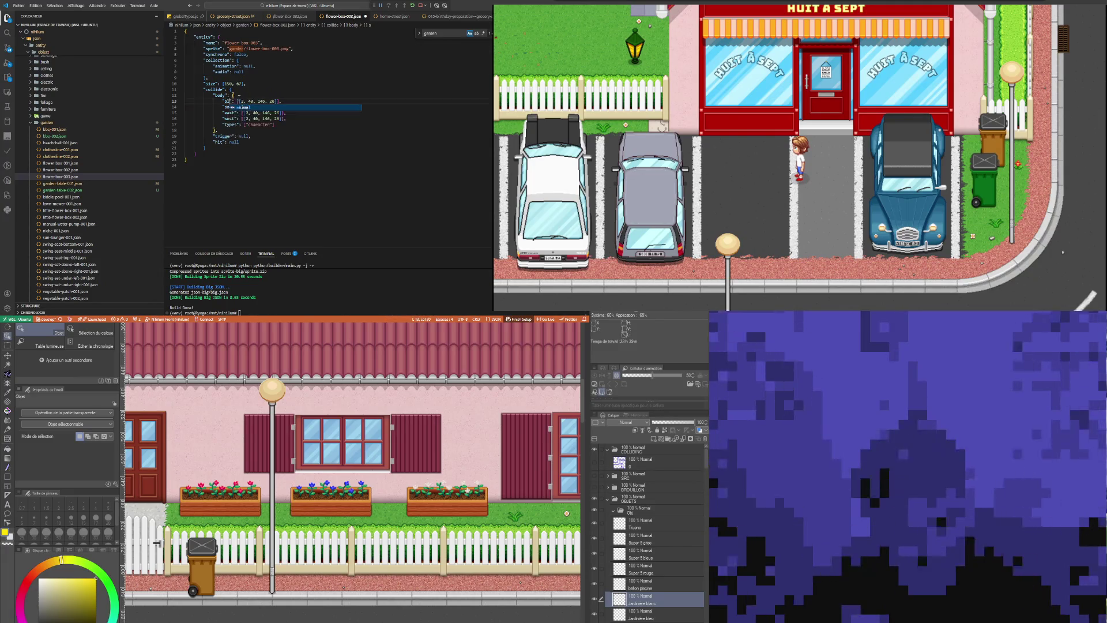
{"action": "left_click", "coordinate": [257, 65]}
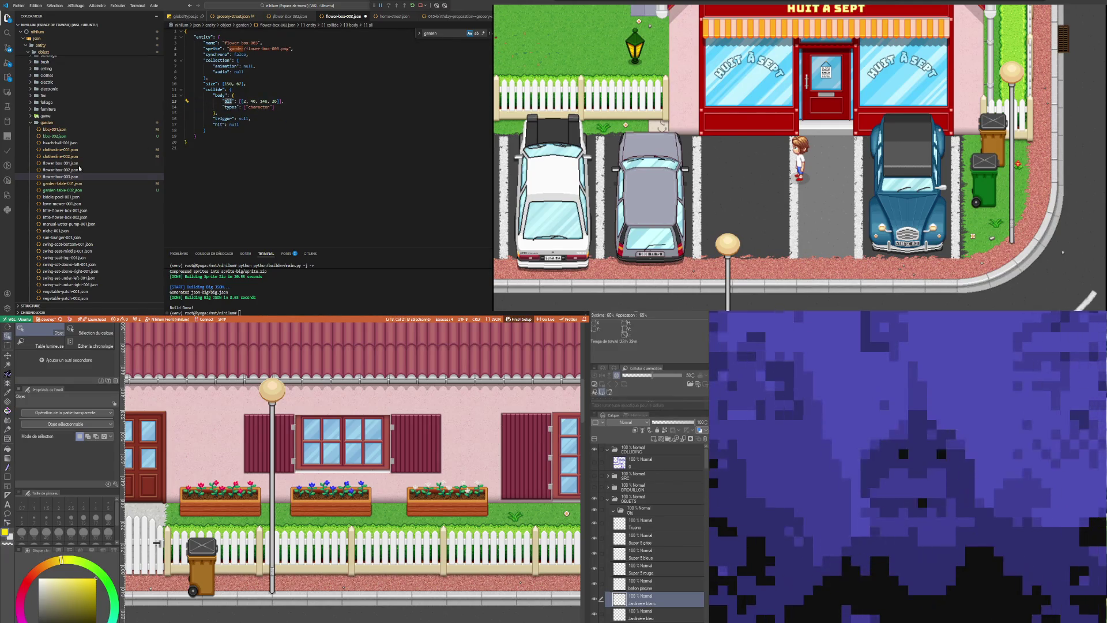
In flower-box-002.json, replace the north/south/east/west collision lines with a single 'all' line
{"action": "left_click", "coordinate": [60, 170]}
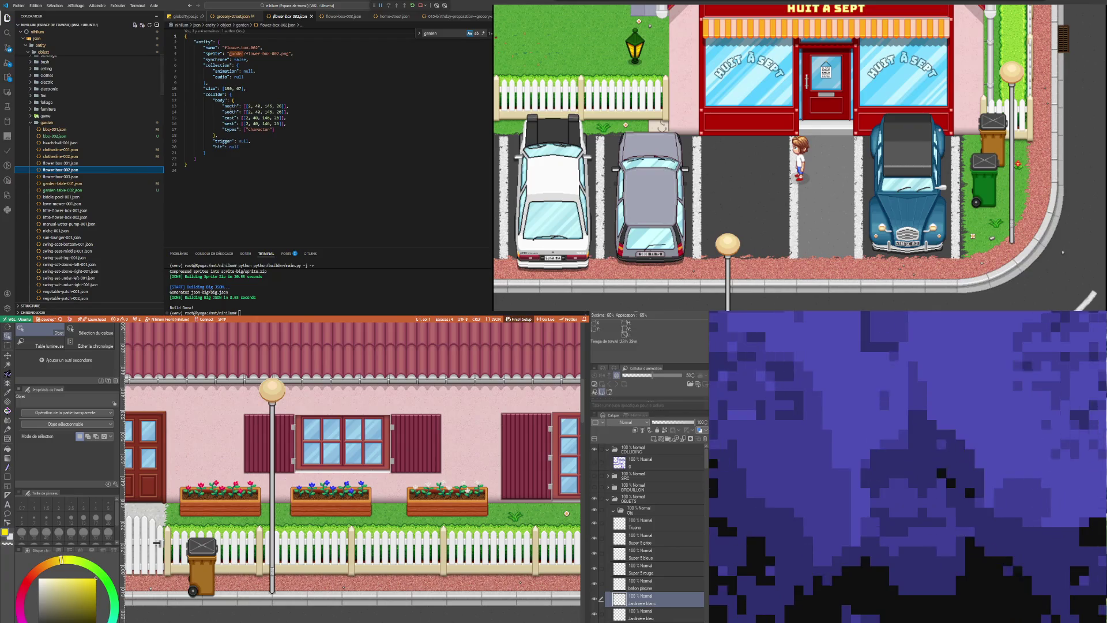
{"action": "type", "text": "all"}
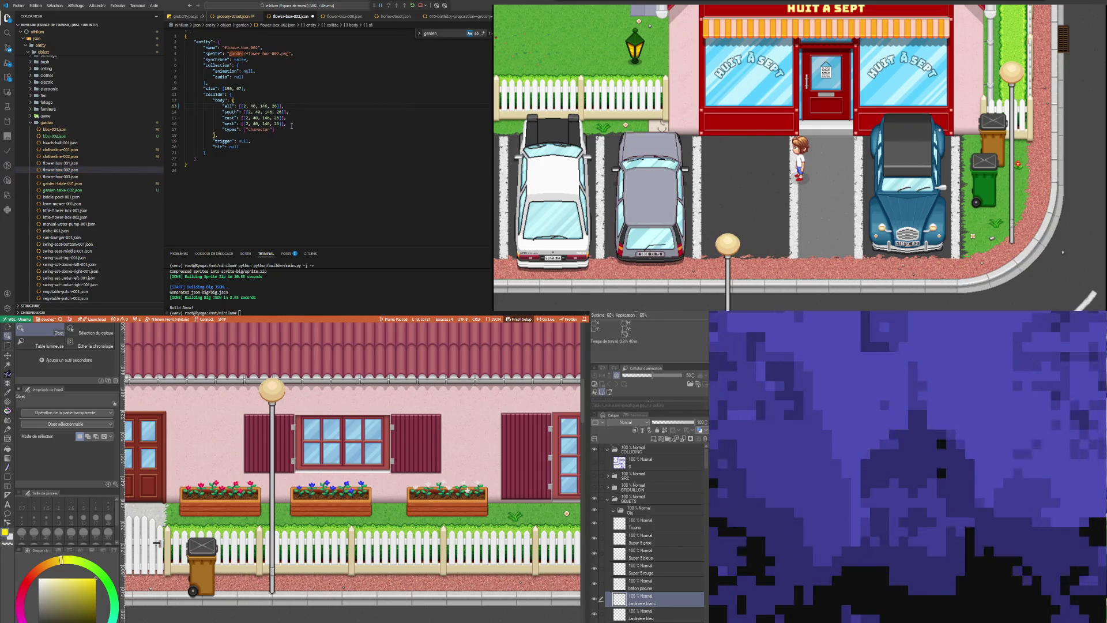
{"action": "left_click_drag", "start_coordinate": [286, 123], "coordinate": [135, 111]}
{"action": "key", "text": "BackSpace"}
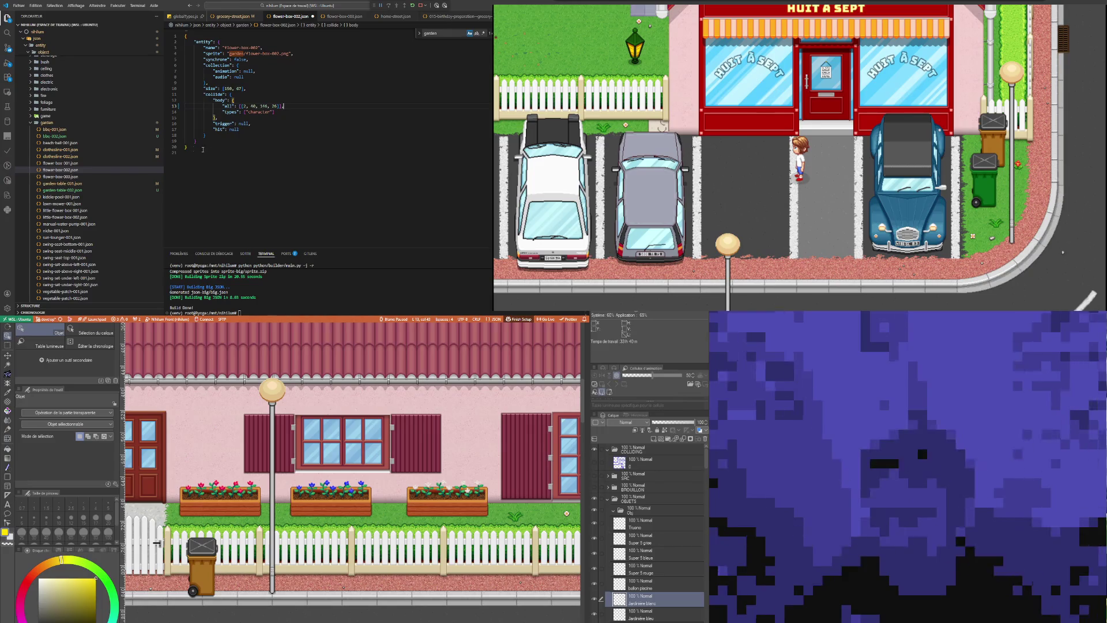
Collapse flower-box-001.json's collision lines to a single 'all' entry and save it
{"action": "left_click", "coordinate": [68, 163]}
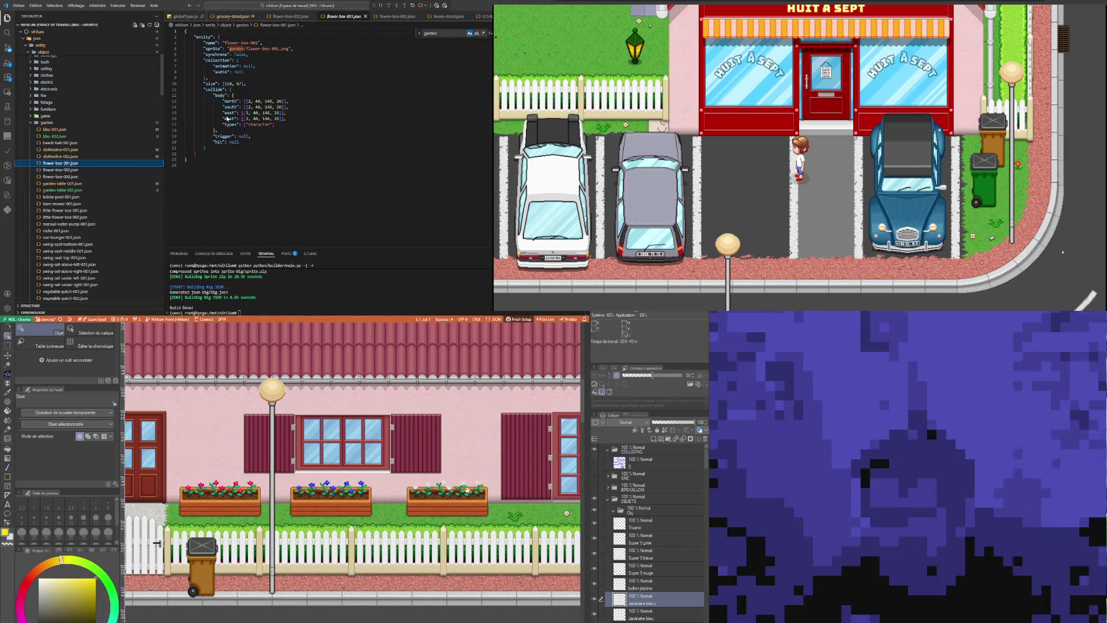
{"action": "type", "text": "all"}
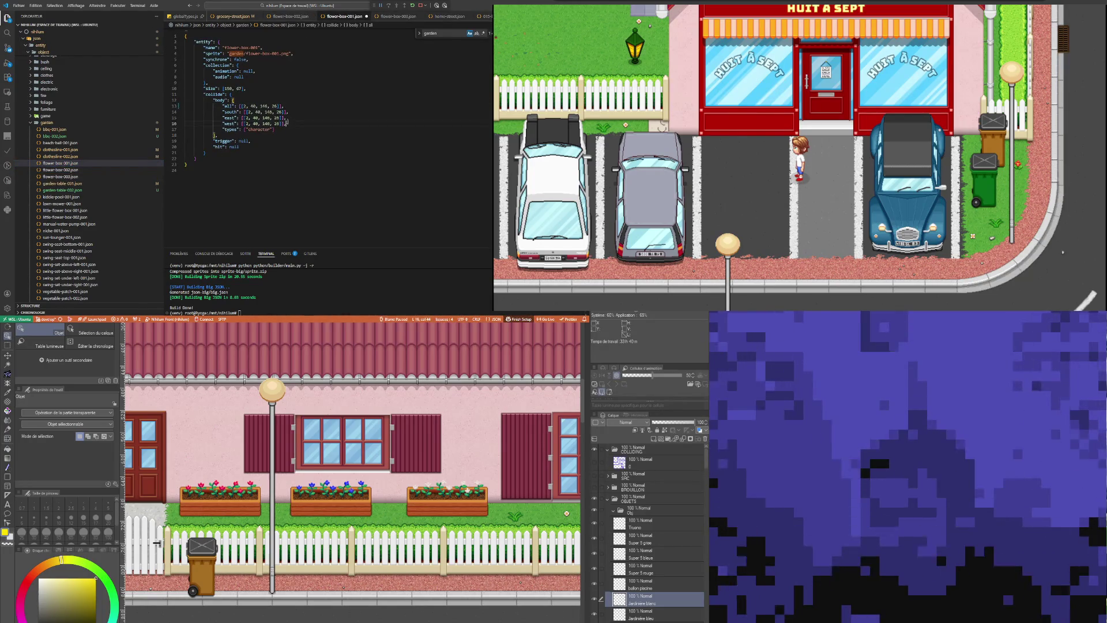
{"action": "left_click_drag", "start_coordinate": [316, 125], "coordinate": [184, 106]}
{"action": "left_click", "coordinate": [287, 124]}
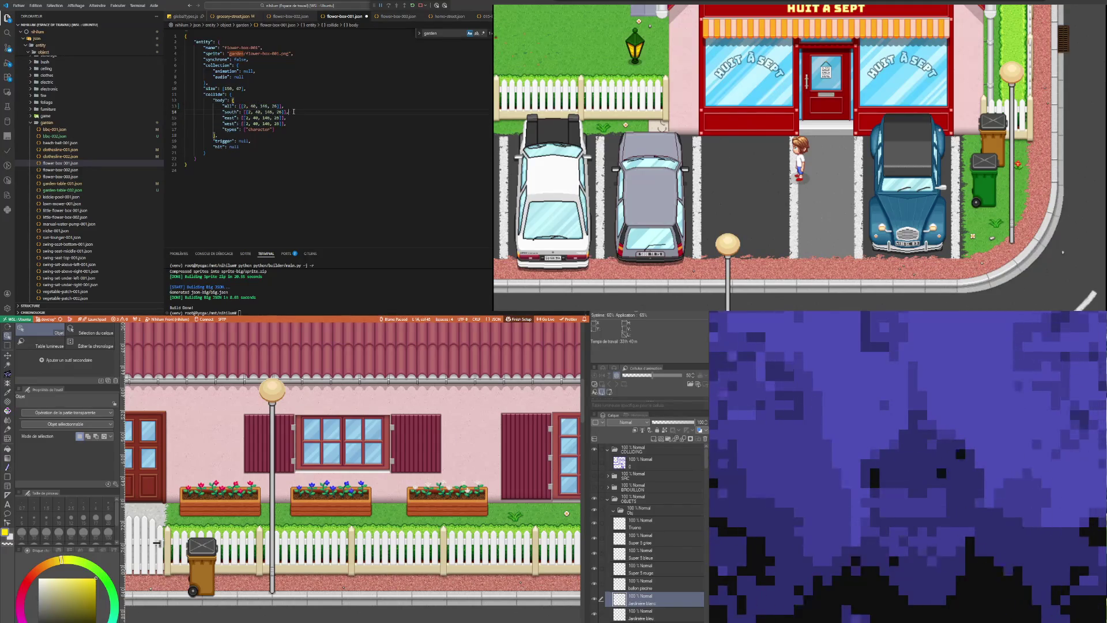
{"action": "key", "text": "Down"}
{"action": "key", "text": "Down"}
{"action": "key", "text": "Down"}
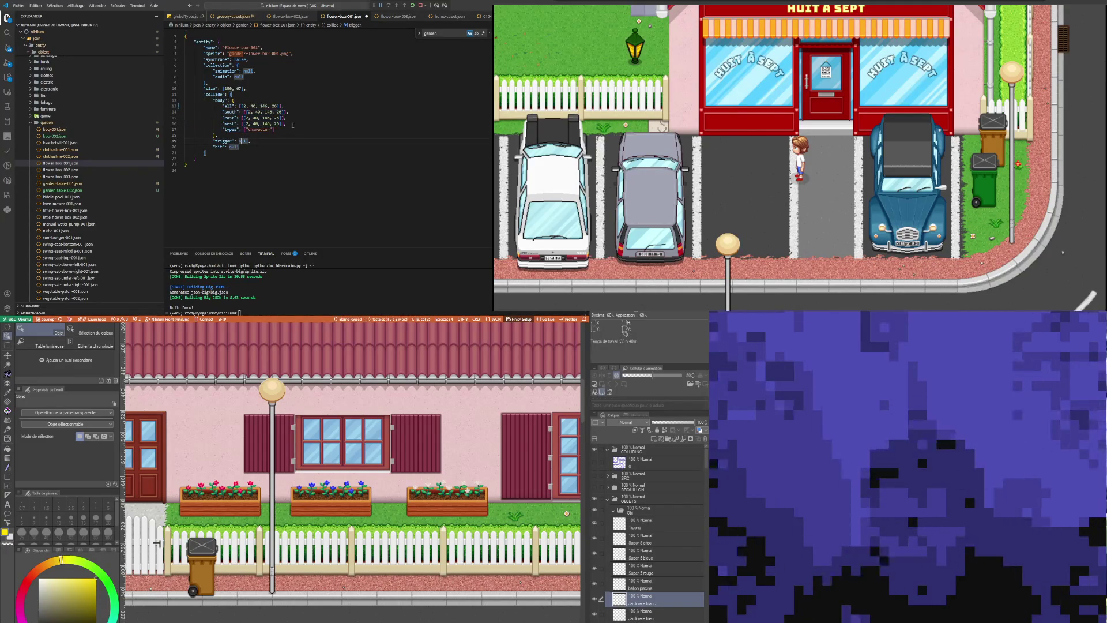
{"action": "left_click_drag", "start_coordinate": [290, 123], "coordinate": [146, 107]}
{"action": "key", "text": "Delete"}
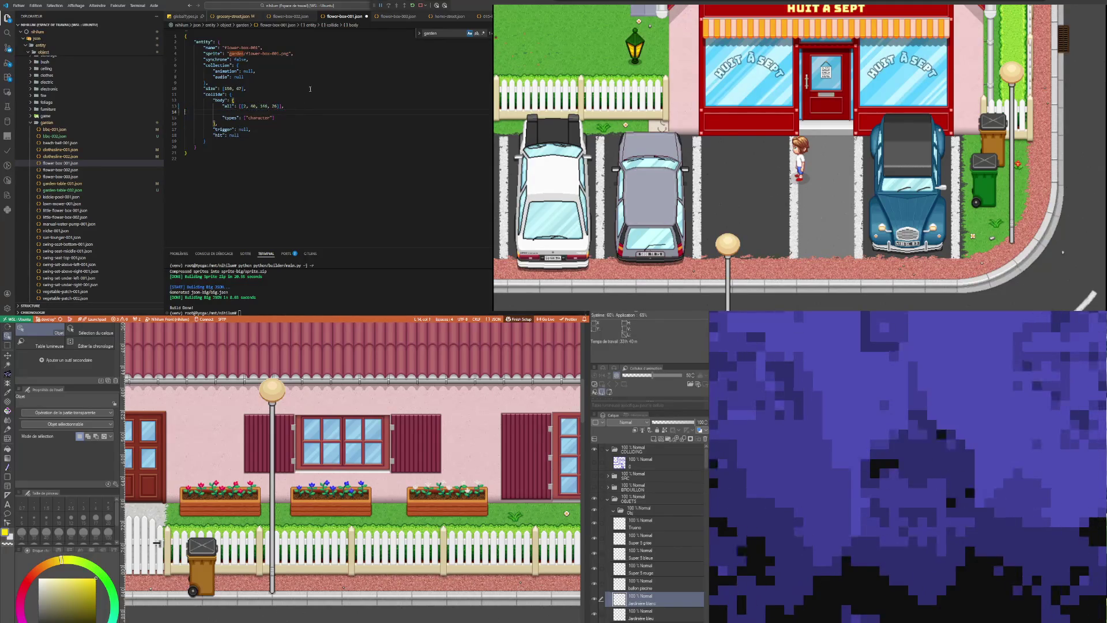
{"action": "key", "text": "Up"}
{"action": "key", "text": "Up"}
{"action": "key", "text": "Up"}
{"action": "key", "text": "End"}
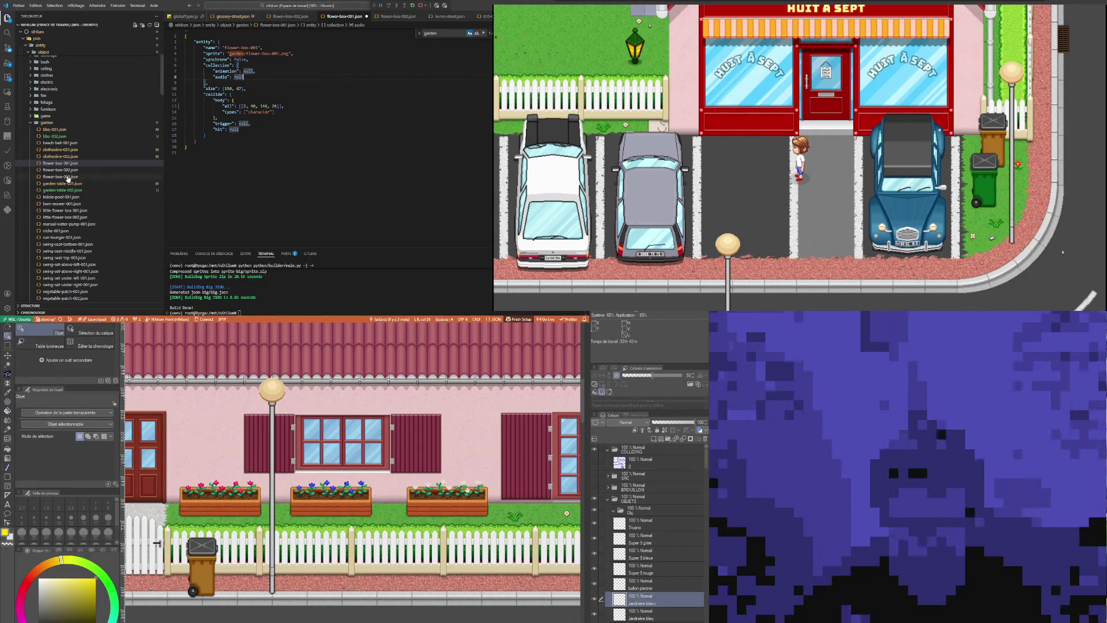
Duplicate flower-box-003.json and rename the copy flower-box-004.json
{"action": "left_click", "coordinate": [65, 177]}
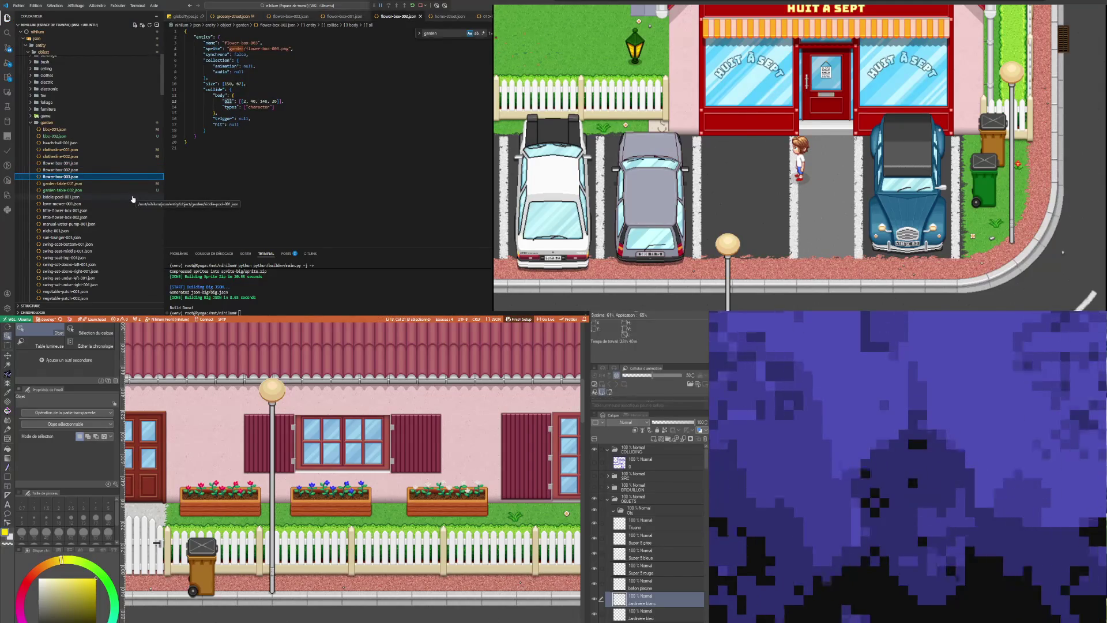
{"action": "key", "text": "ctrl+c"}
{"action": "key", "text": "ctrl+v"}
{"action": "key", "text": "F2"}
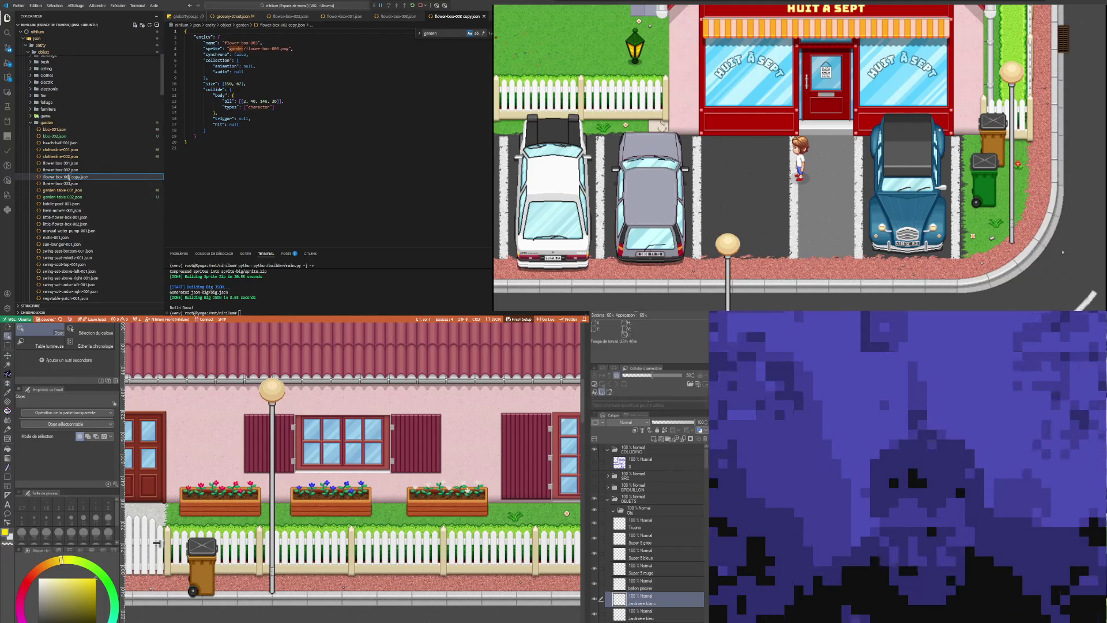
{"action": "key", "text": "ctrl+a"}
{"action": "key", "text": "BackSpace"}
{"action": "type", "text": "flower-box-004.json"}
{"action": "key", "text": "Return"}
Change flower-box-004's entity name to end in 4 and save the file
{"action": "left_click", "coordinate": [259, 43]}
{"action": "key", "text": "BackSpace"}
{"action": "type", "text": "4"}
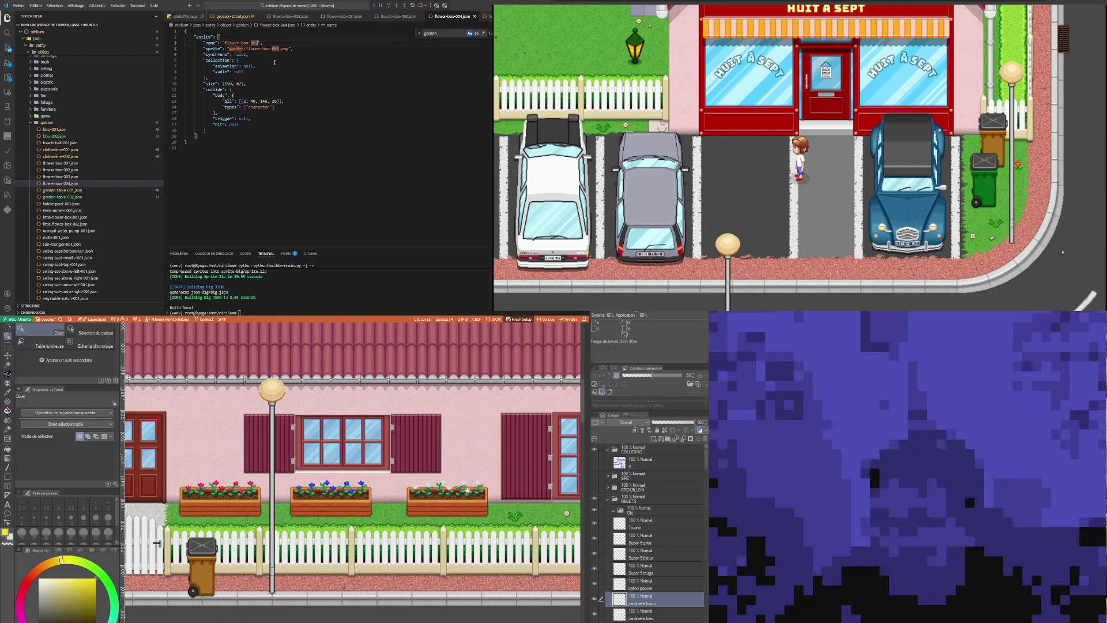
{"action": "left_click", "coordinate": [280, 50]}
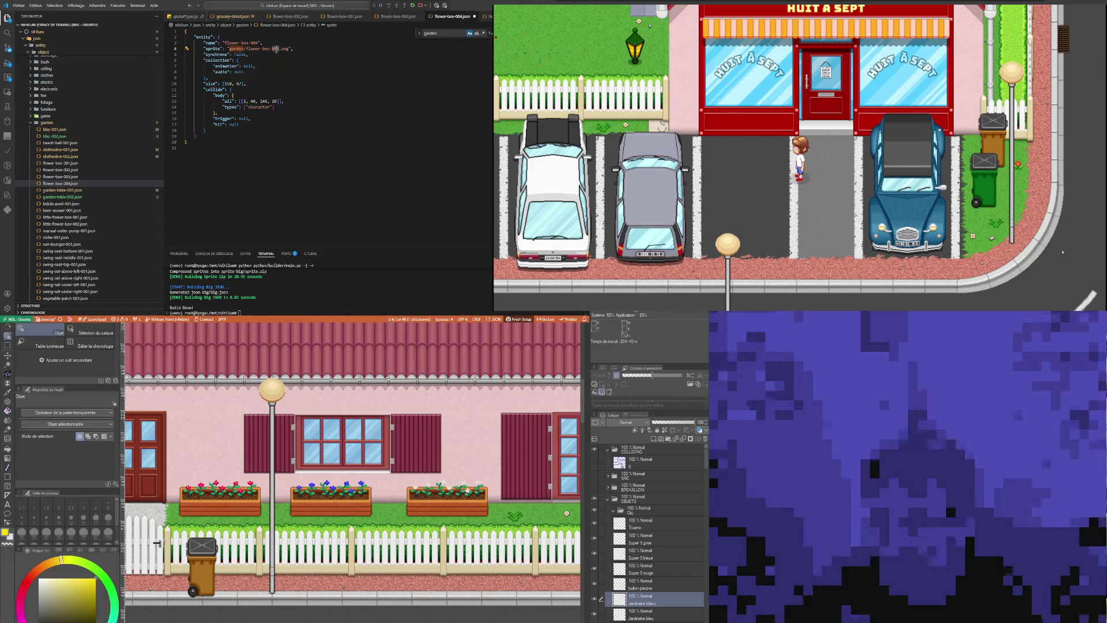
{"action": "type", "text": "4"}
{"action": "left_click", "coordinate": [238, 125]}
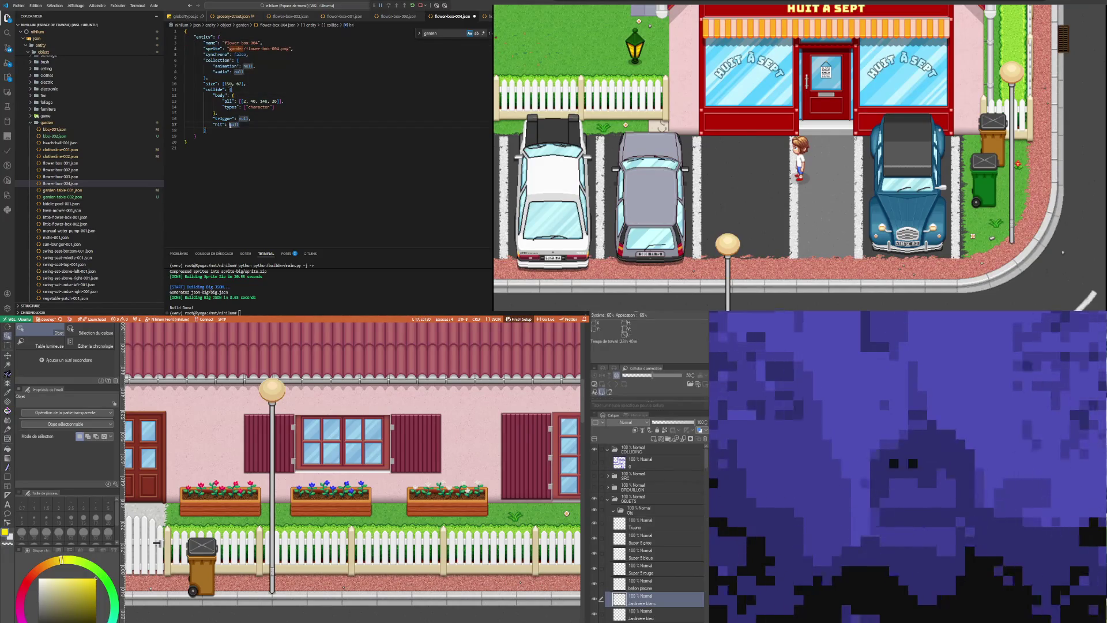
{"action": "key", "text": "ctrl+s"}
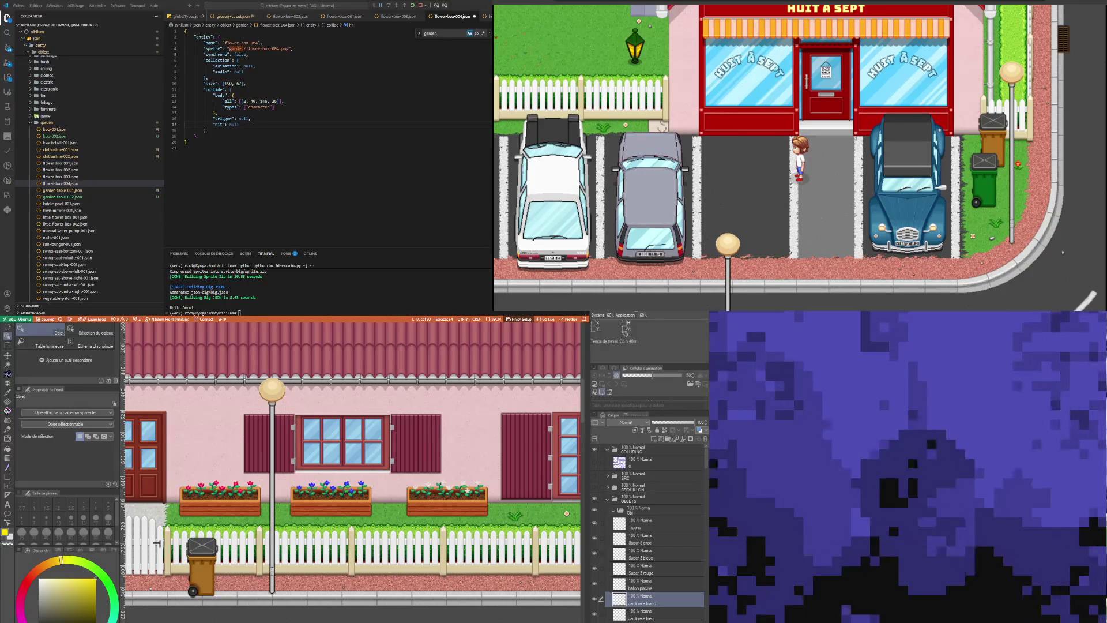
{"action": "left_click", "coordinate": [239, 72]}
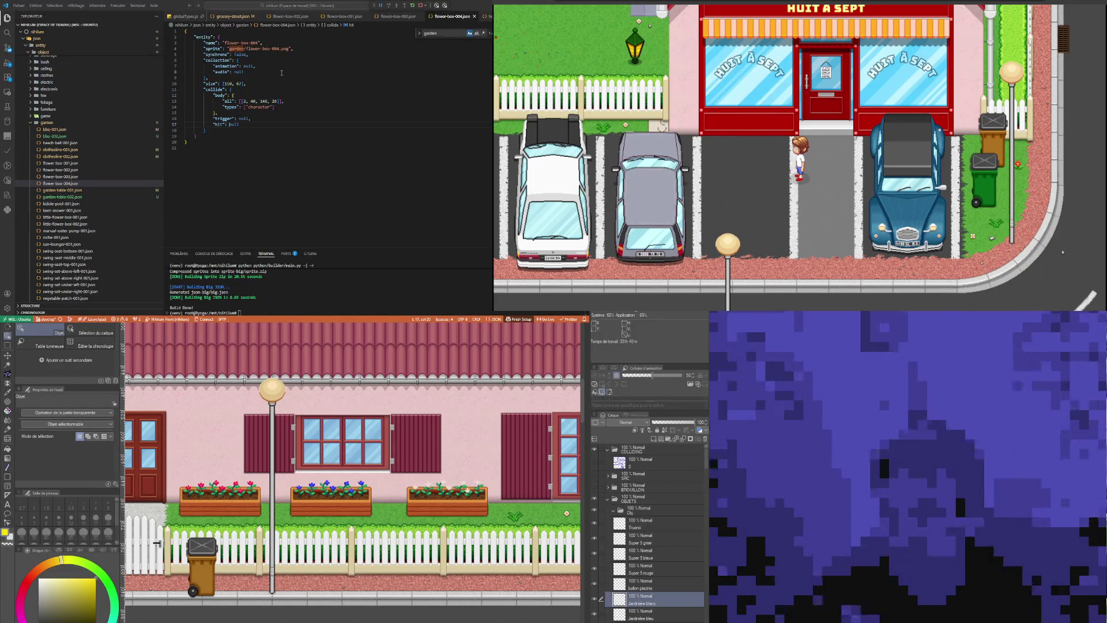
{"action": "left_click", "coordinate": [112, 183]}
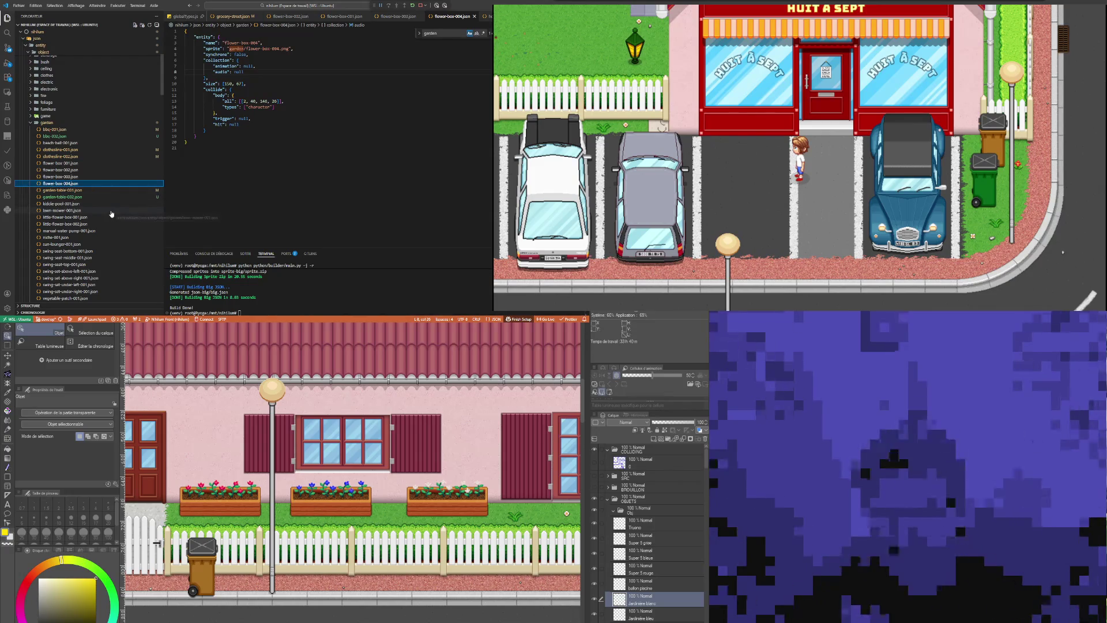
Duplicate flower-box-004.json and rename the copy flower-box-005.json
{"action": "key", "text": "ctrl+c"}
{"action": "key", "text": "ctrl+v"}
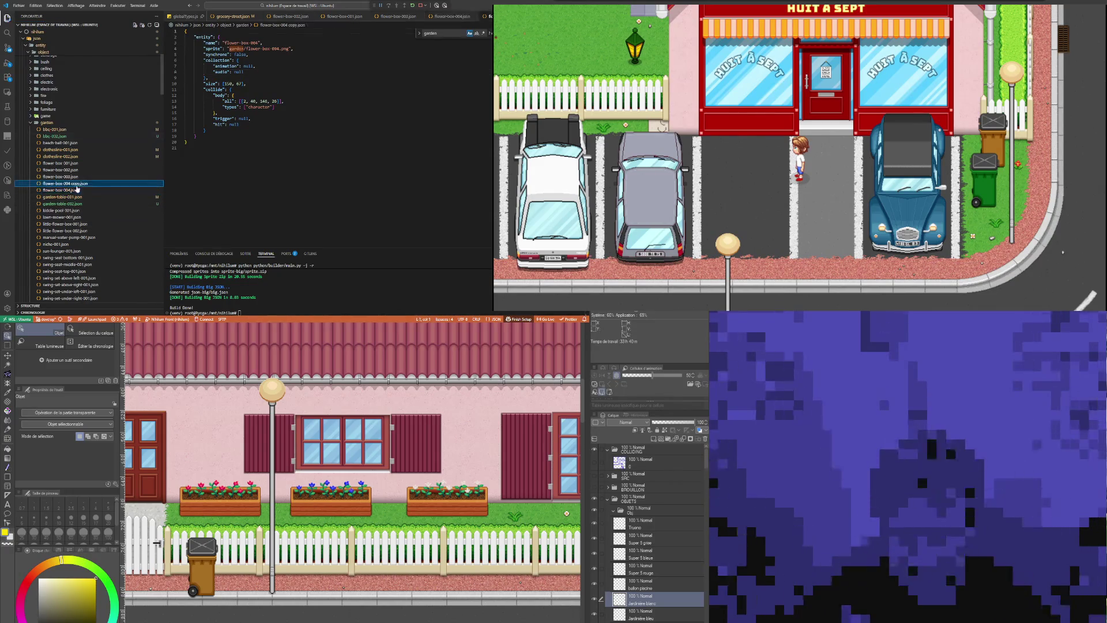
{"action": "key", "text": "F2"}
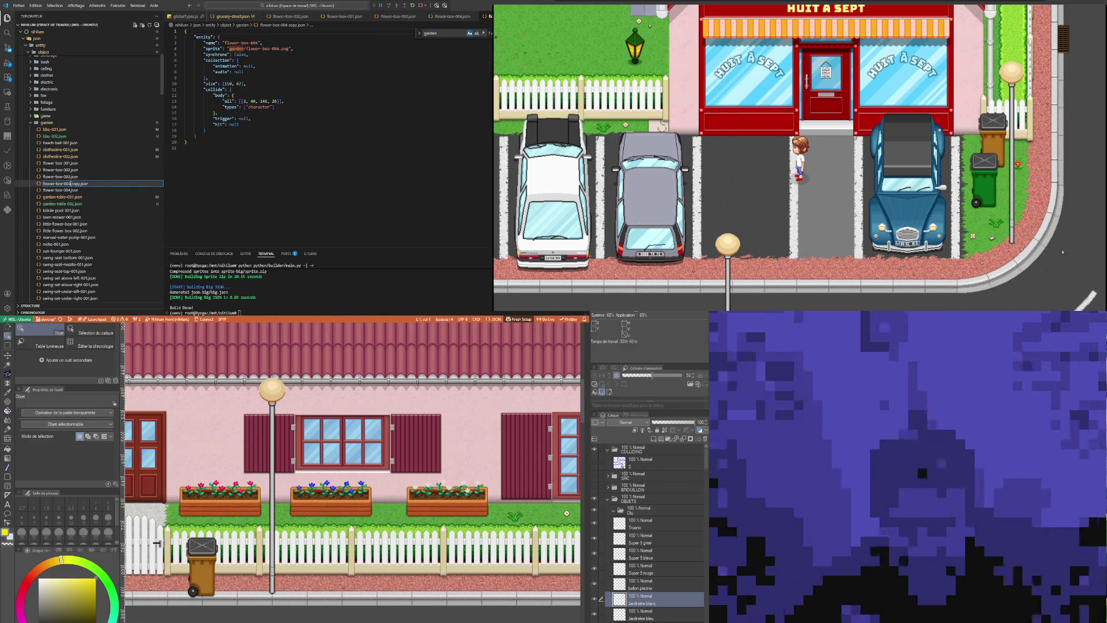
{"action": "key", "text": "Right"}
{"action": "key", "text": "Right"}
{"action": "key", "text": "BackSpace"}
{"action": "type", "text": "5"}
{"action": "key", "text": "Delete"}
{"action": "key", "text": "Delete"}
{"action": "key", "text": "Delete"}
{"action": "key", "text": "Return"}
{"action": "left_click", "coordinate": [63, 183]}
Change flower-box-005's entity name to end in 5, then close the 004 and 003 tabs
{"action": "left_click", "coordinate": [60, 190]}
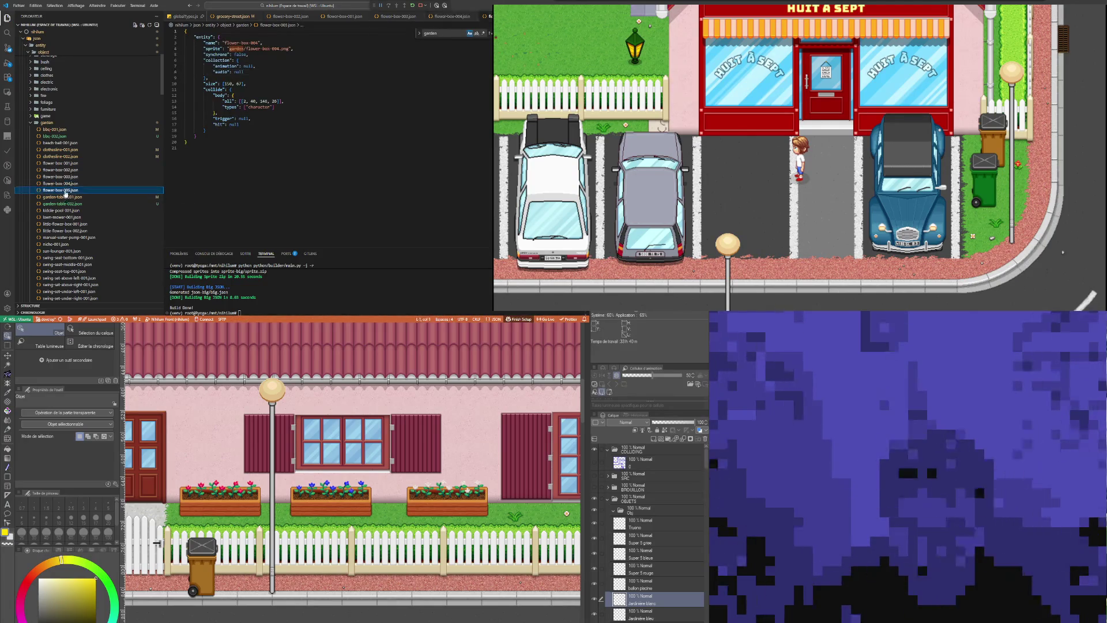
{"action": "left_click", "coordinate": [231, 89]}
{"action": "left_click_drag", "start_coordinate": [257, 42], "coordinate": [254, 43]}
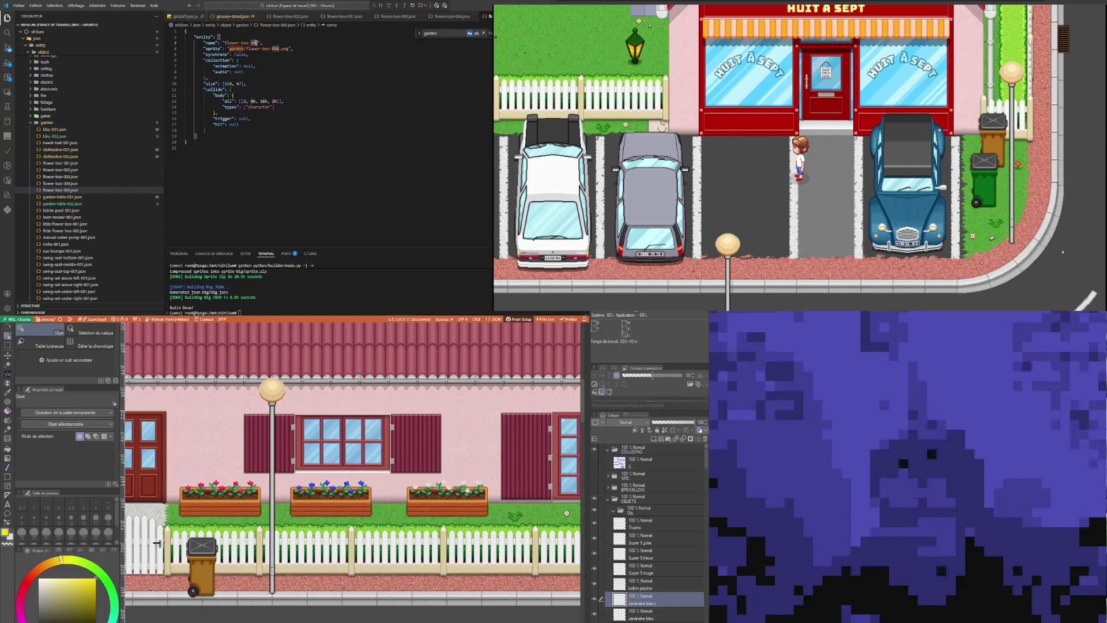
{"action": "type", "text": "5"}
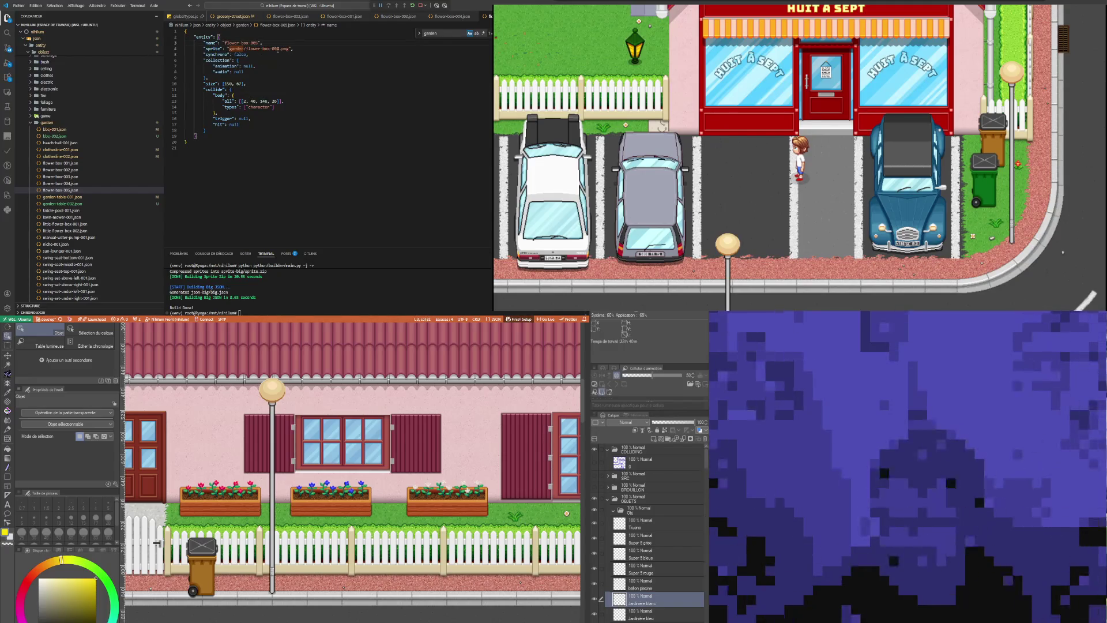
{"action": "left_click", "coordinate": [273, 83]}
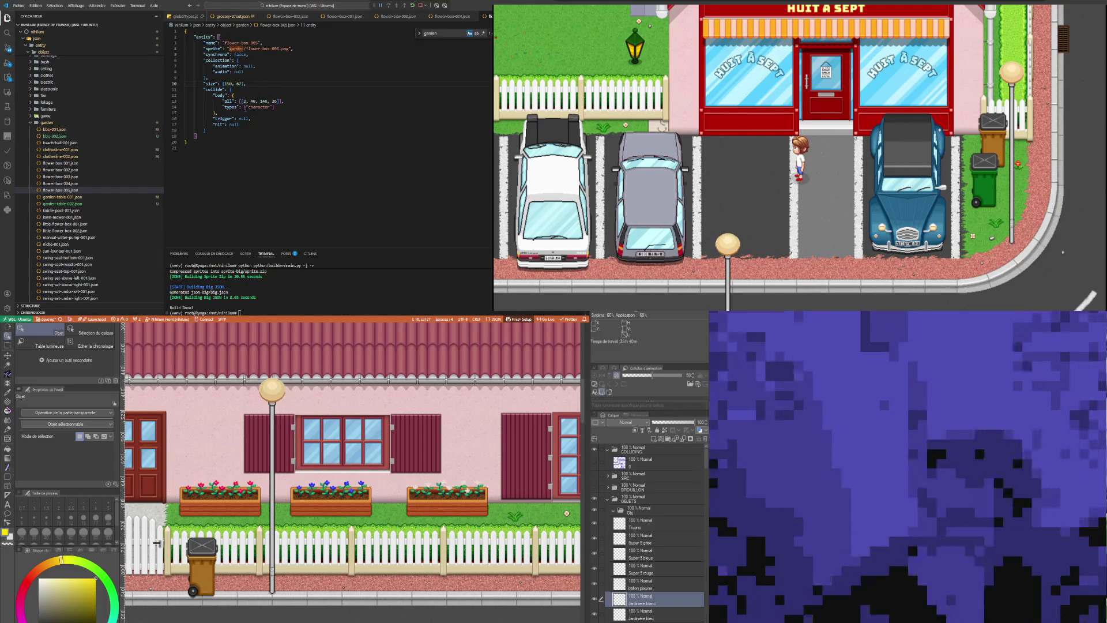
{"action": "key", "text": "Down"}
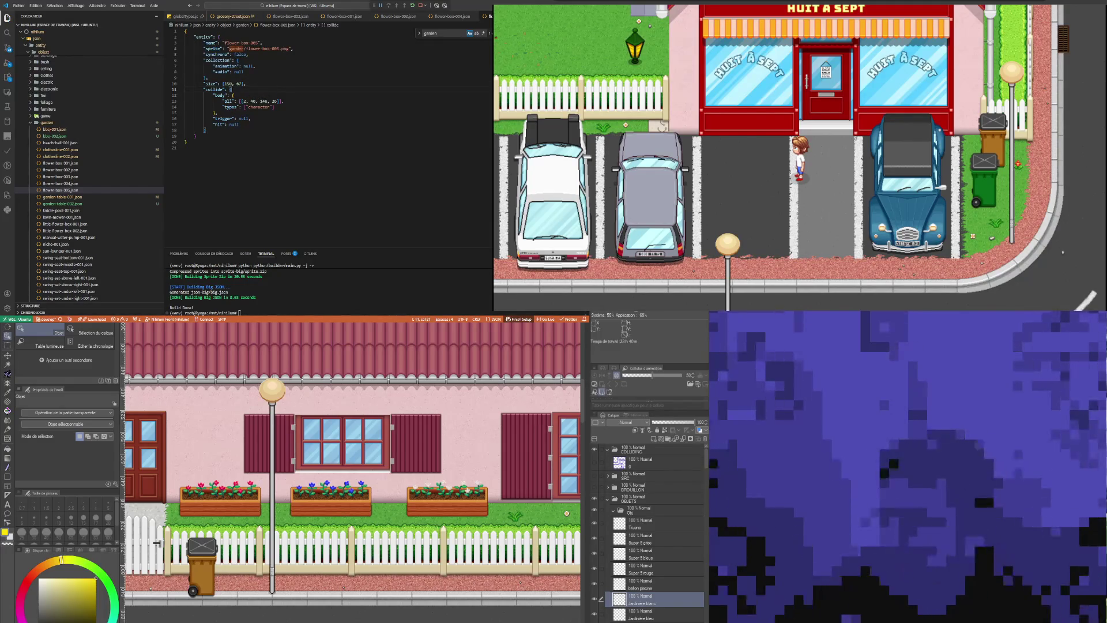
{"action": "left_click", "coordinate": [470, 17]}
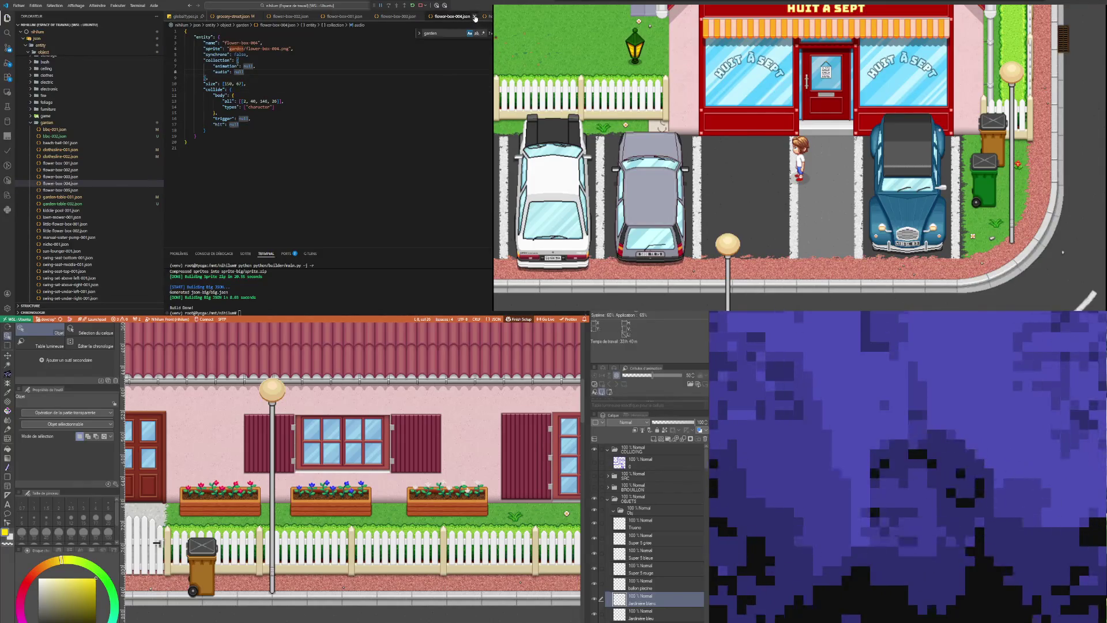
{"action": "left_click", "coordinate": [474, 17]}
{"action": "left_click", "coordinate": [421, 17]}
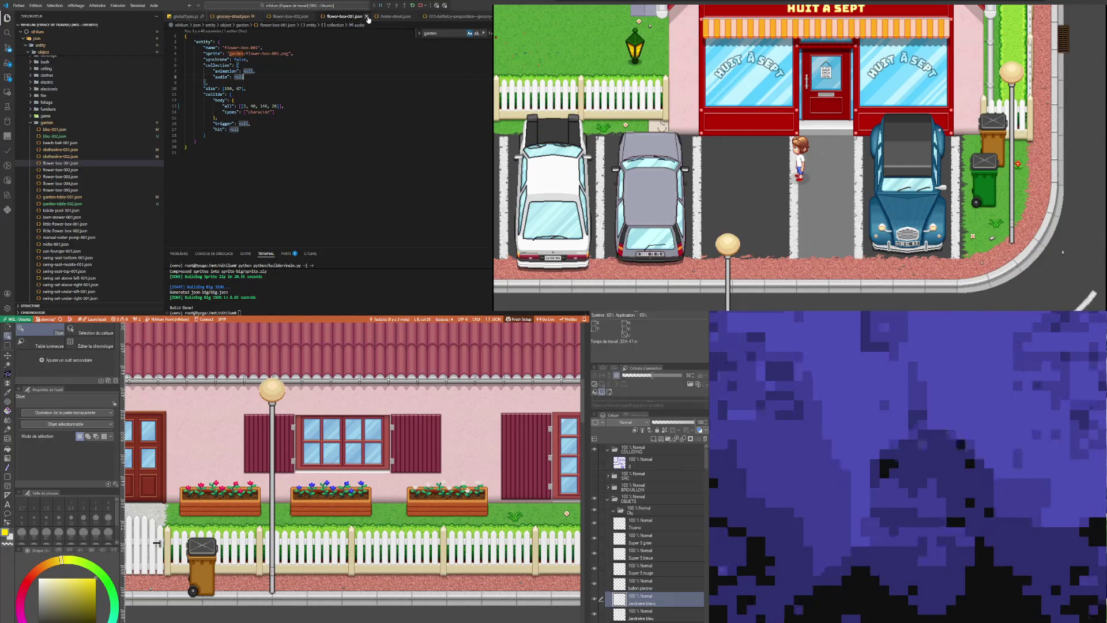
Close flower-box-001.json and copy the flower-box-001 entry line from home-street.json
{"action": "left_click", "coordinate": [367, 17]}
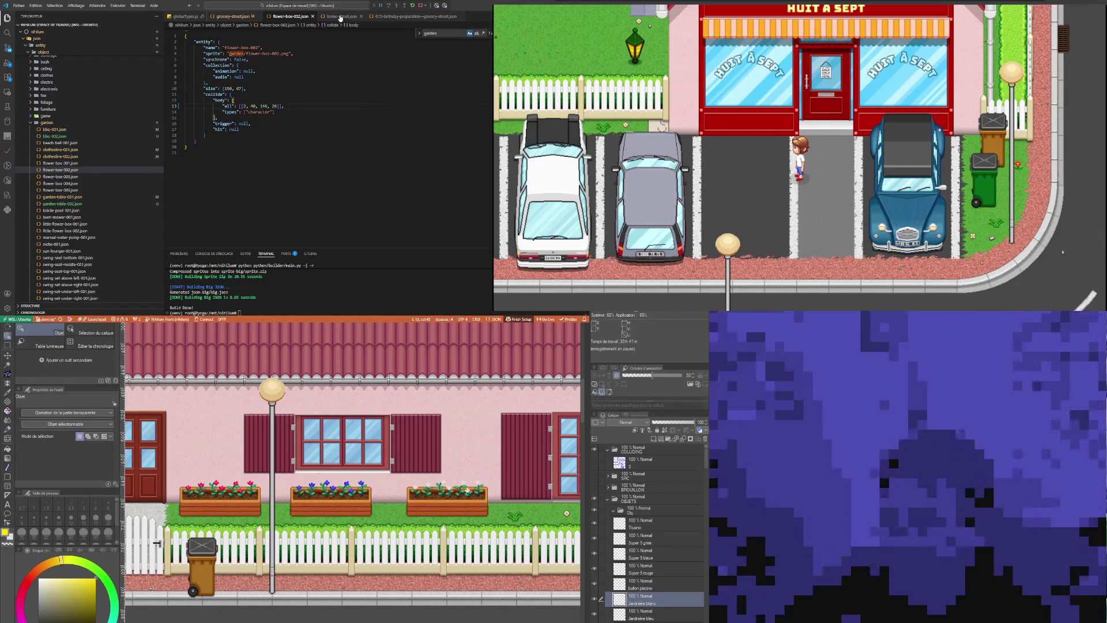
{"action": "left_click", "coordinate": [341, 17]}
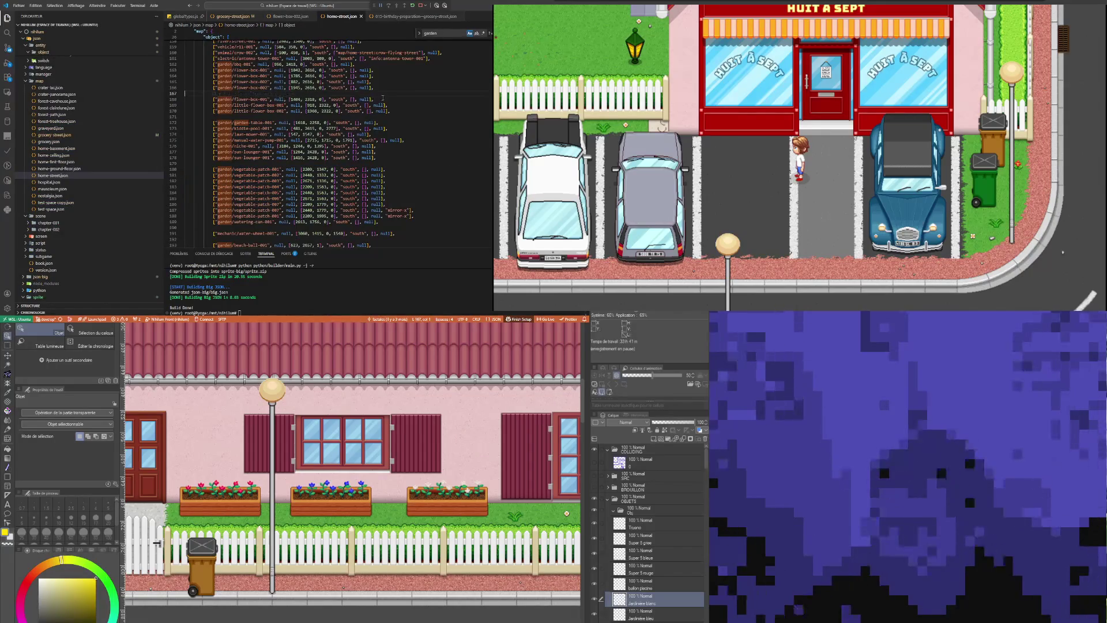
{"action": "key", "text": "Down"}
{"action": "key", "text": "End"}
{"action": "key", "text": "shift+Home"}
{"action": "key", "text": "ctrl+c"}
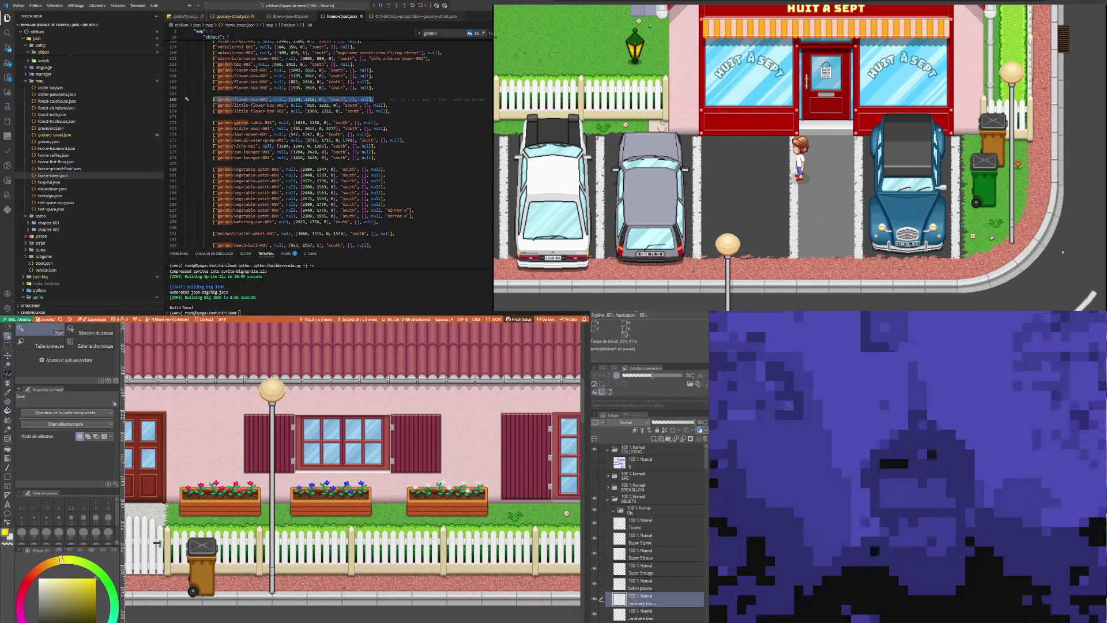
In grocery-street.json, insert blank lines after the vegetable-patch block
{"action": "key", "text": "alt+2"}
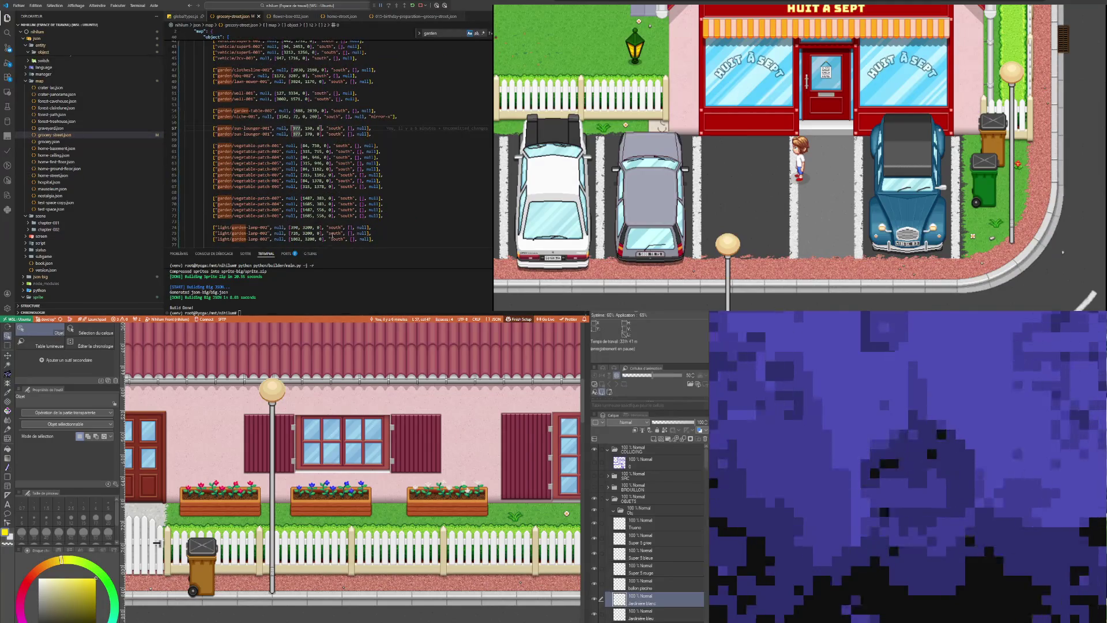
{"action": "left_click", "coordinate": [359, 128]}
{"action": "key", "text": "Down"}
{"action": "key", "text": "Down"}
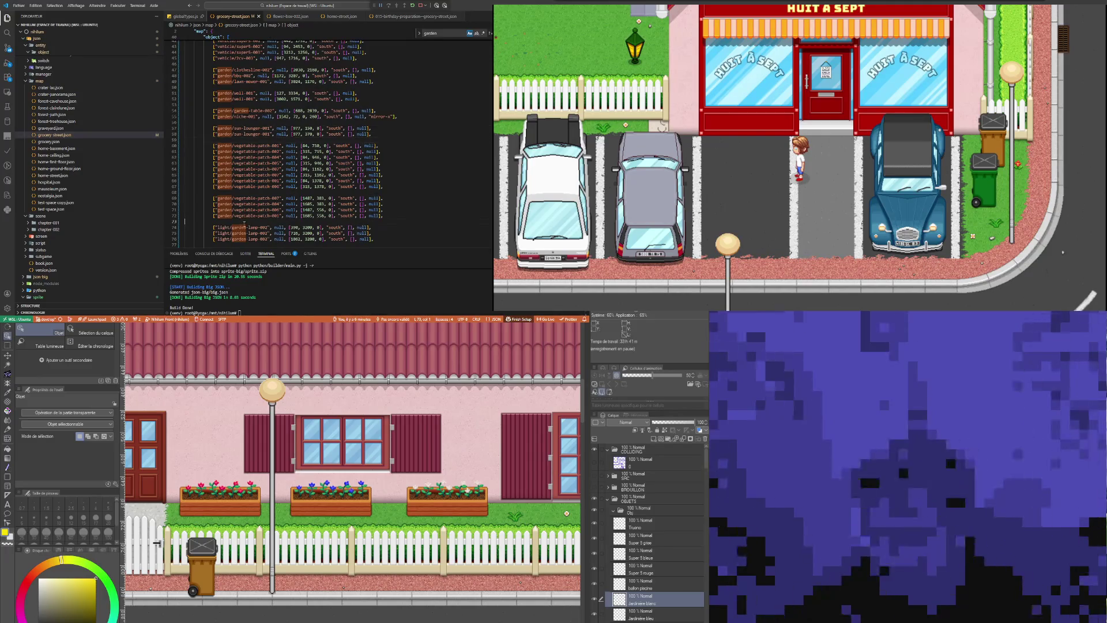
{"action": "left_click", "coordinate": [241, 219]}
{"action": "key", "text": "Return"}
{"action": "key", "text": "Return"}
{"action": "scroll", "coordinate": [236, 219], "scroll_direction": "down", "scroll_amount": 1}
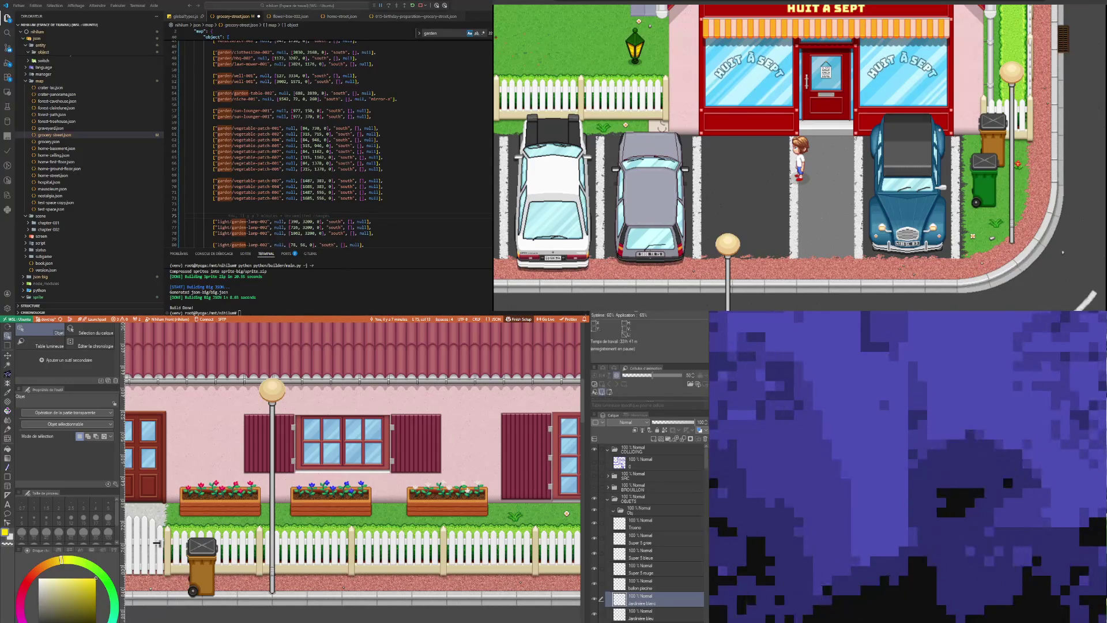
{"action": "left_click", "coordinate": [323, 104]}
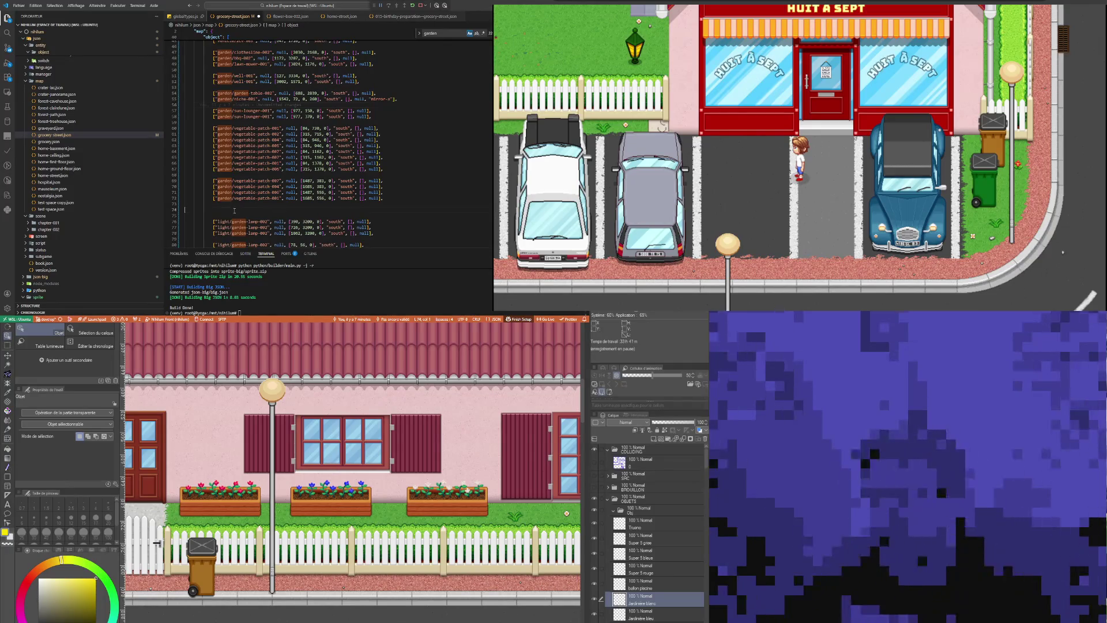
Paste the flower-box-001 entry on empty line 74 of grocery-street.json and indent it
{"action": "left_click", "coordinate": [263, 210]}
{"action": "key", "text": "ctrl+v"}
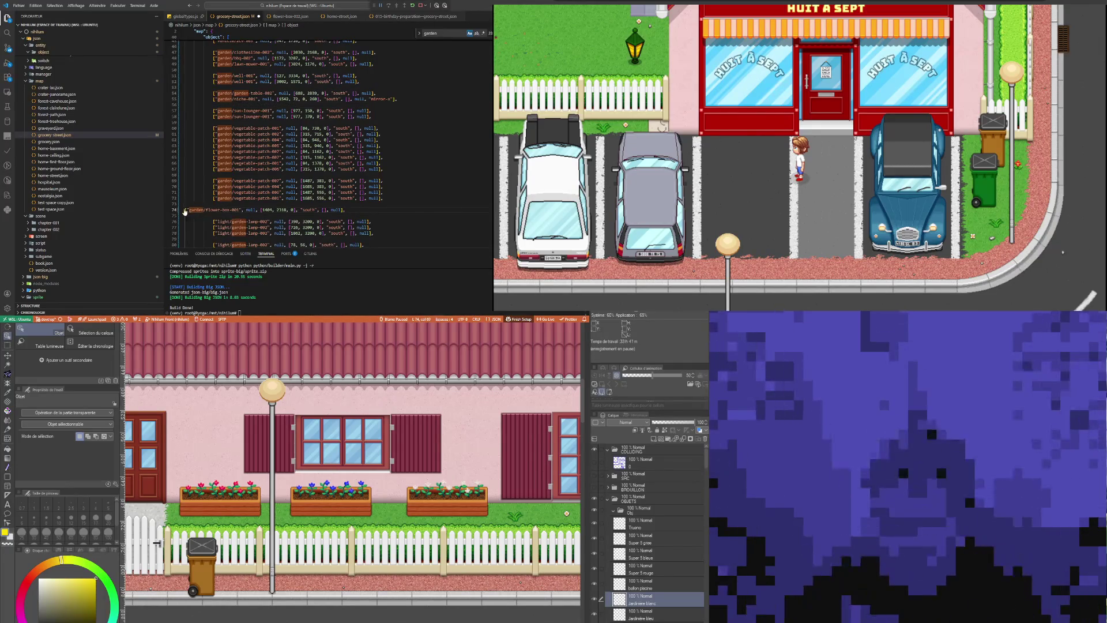
{"action": "left_click", "coordinate": [186, 209]}
{"action": "key", "text": "Tab"}
{"action": "key", "text": "Tab"}
{"action": "key", "text": "Tab"}
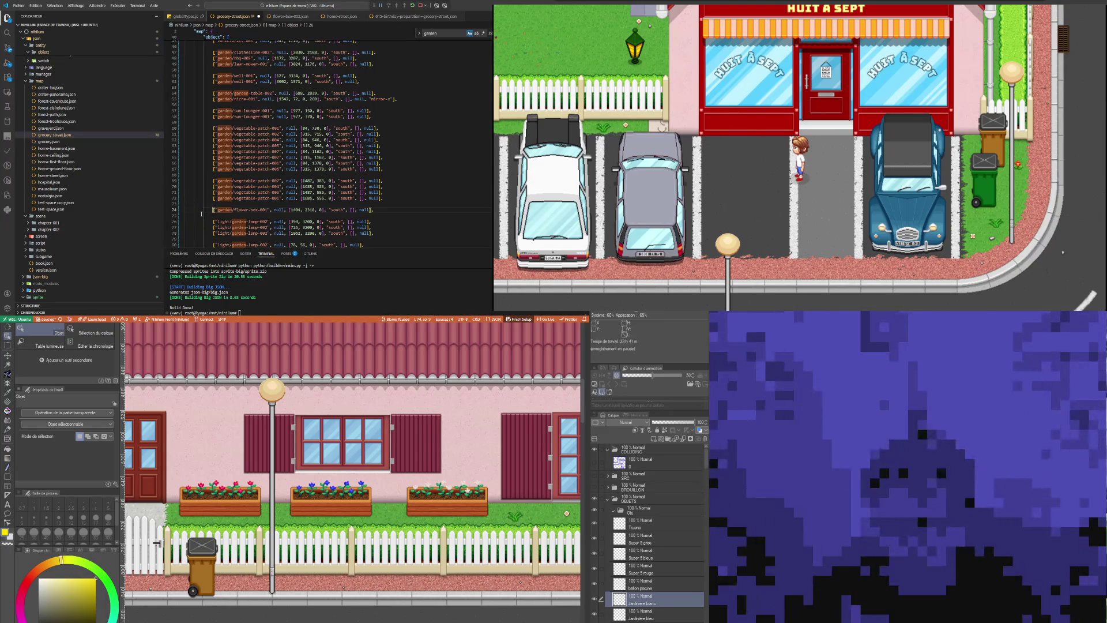
Select the red flower box in Clip Studio Paint and start a transform to read its position
{"action": "left_click", "coordinate": [219, 499]}
{"action": "key", "text": "ctrl+t"}
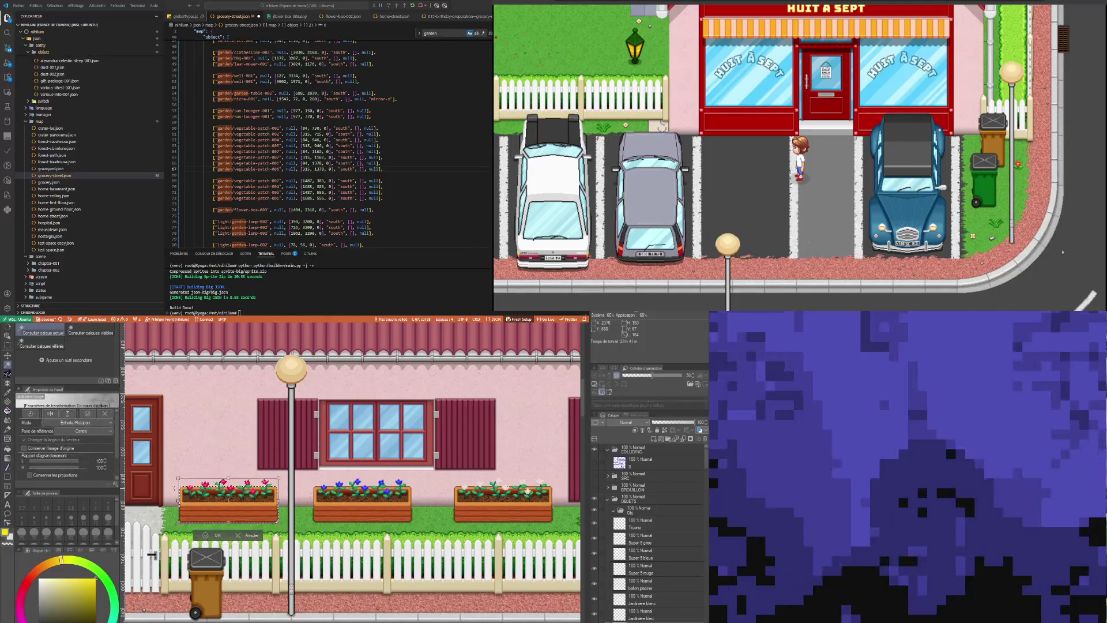
{"action": "scroll", "coordinate": [175, 488], "scroll_direction": "up", "scroll_amount": 5}
{"action": "scroll", "coordinate": [174, 488], "scroll_direction": "up", "scroll_amount": 6}
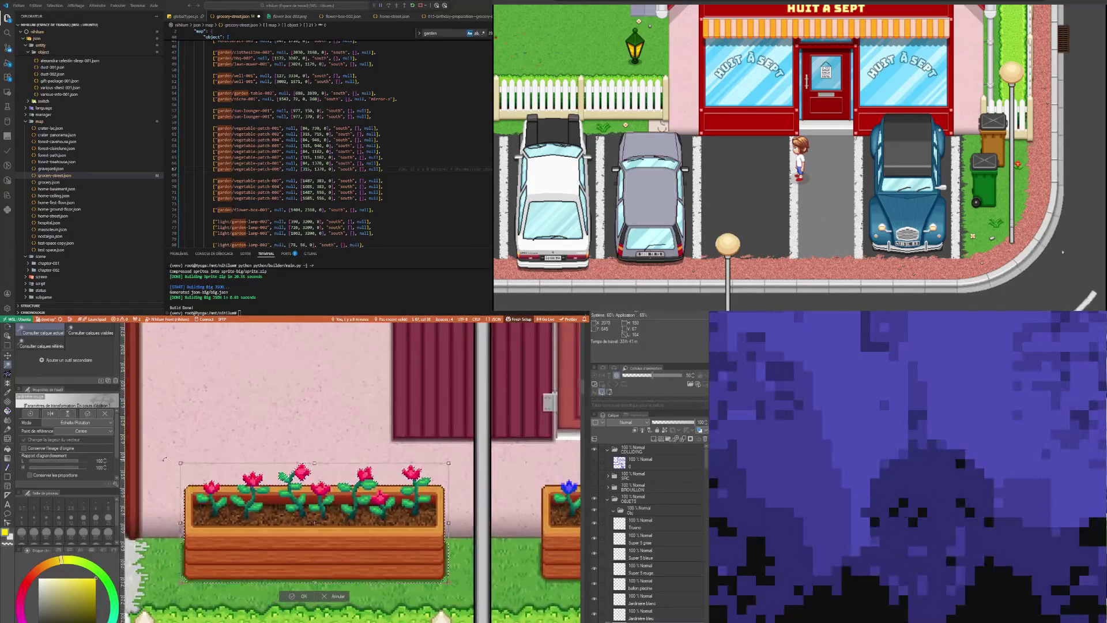
{"action": "scroll", "coordinate": [174, 459], "scroll_direction": "up", "scroll_amount": 5}
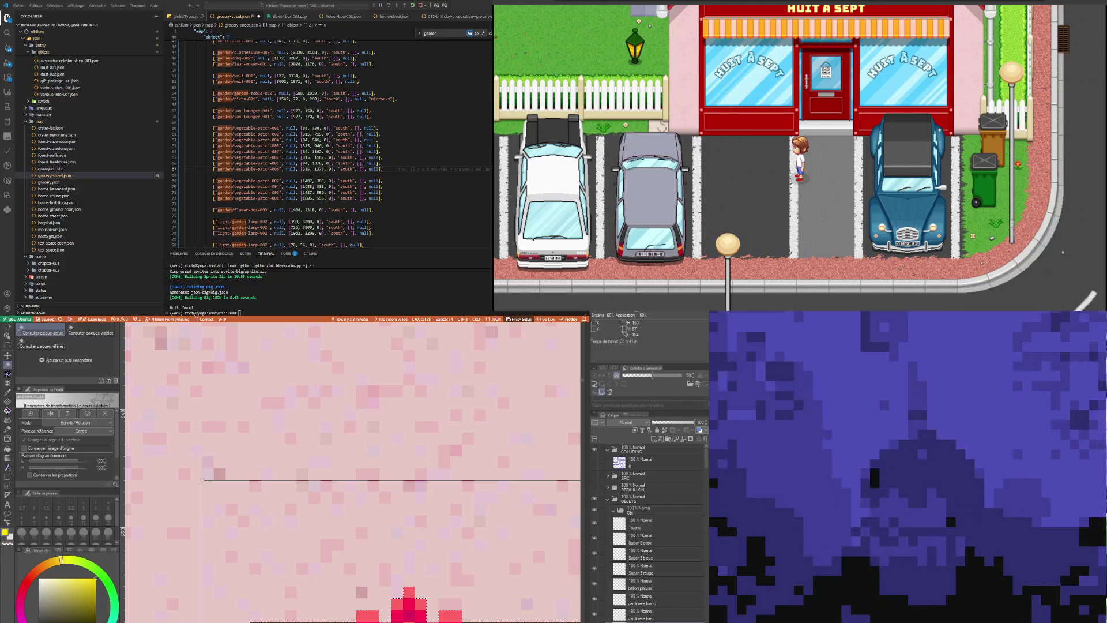
Set the entry's coordinates to 2001, 646 and duplicate the line below it
{"action": "double_click", "coordinate": [295, 210]}
{"action": "type", "text": "2001"}
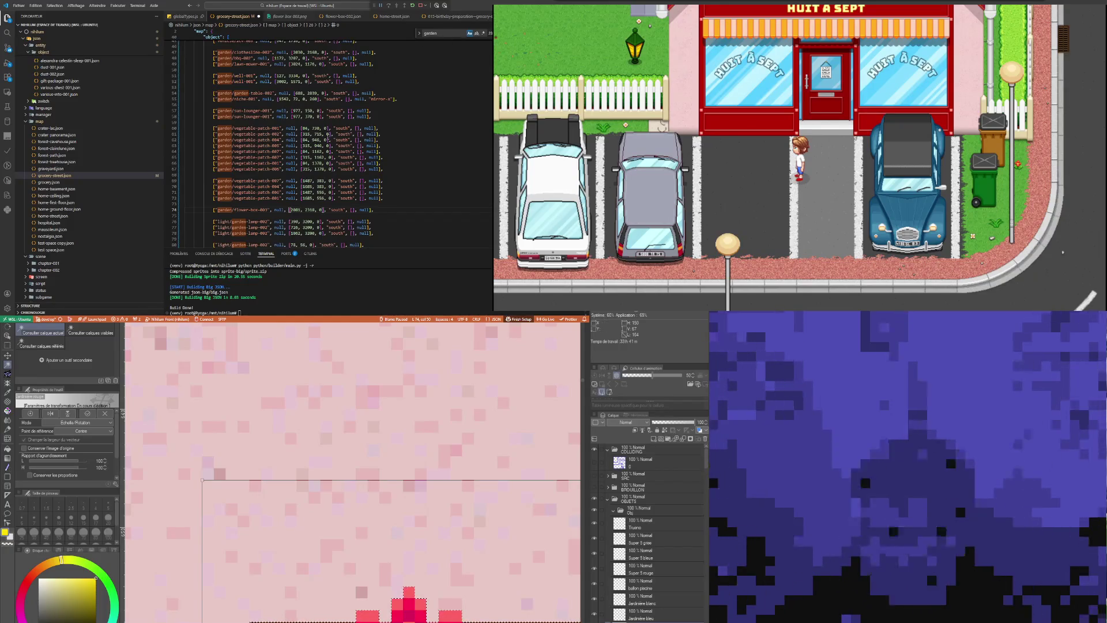
{"action": "double_click", "coordinate": [309, 210]}
{"action": "type", "text": "64"}
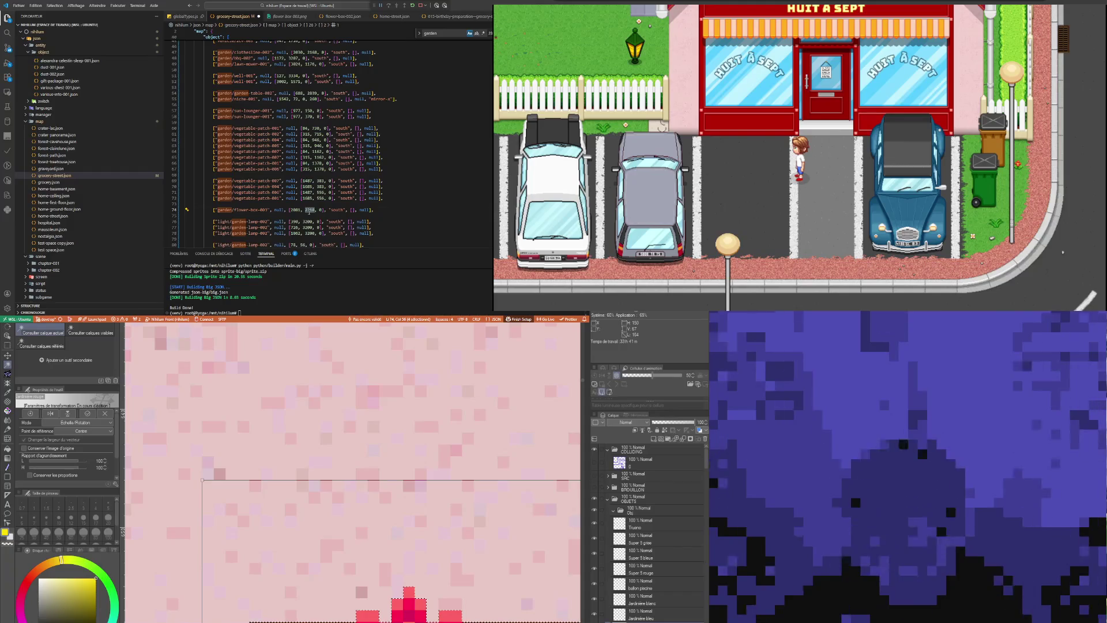
{"action": "type", "text": "6"}
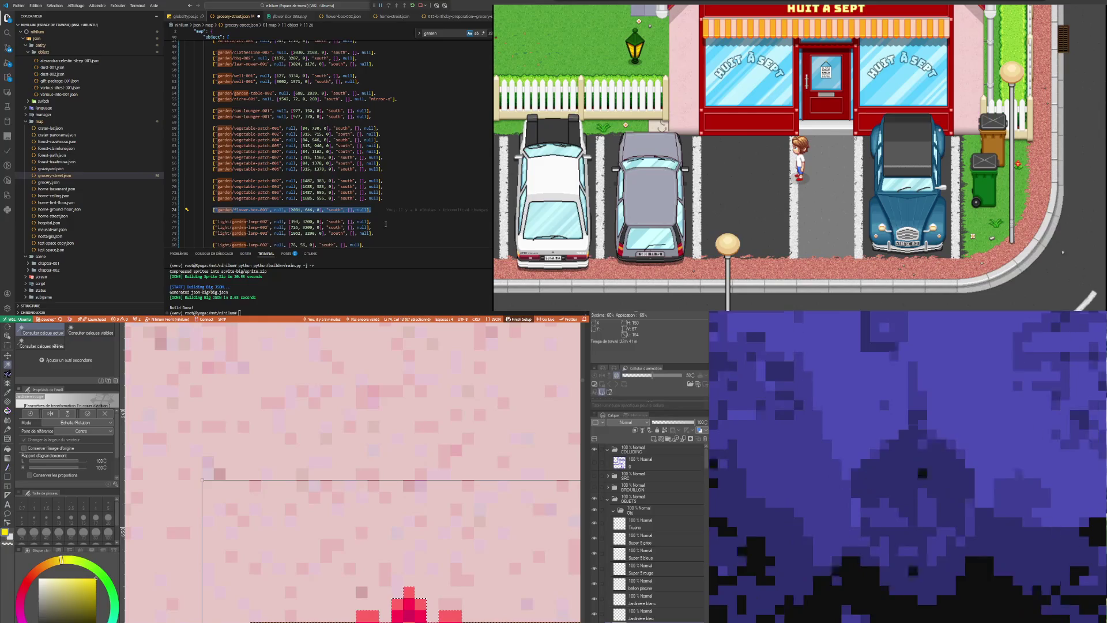
{"action": "left_click", "coordinate": [381, 210]}
{"action": "key", "text": "shift+alt+Down"}
{"action": "key", "text": "shift+alt+Down"}
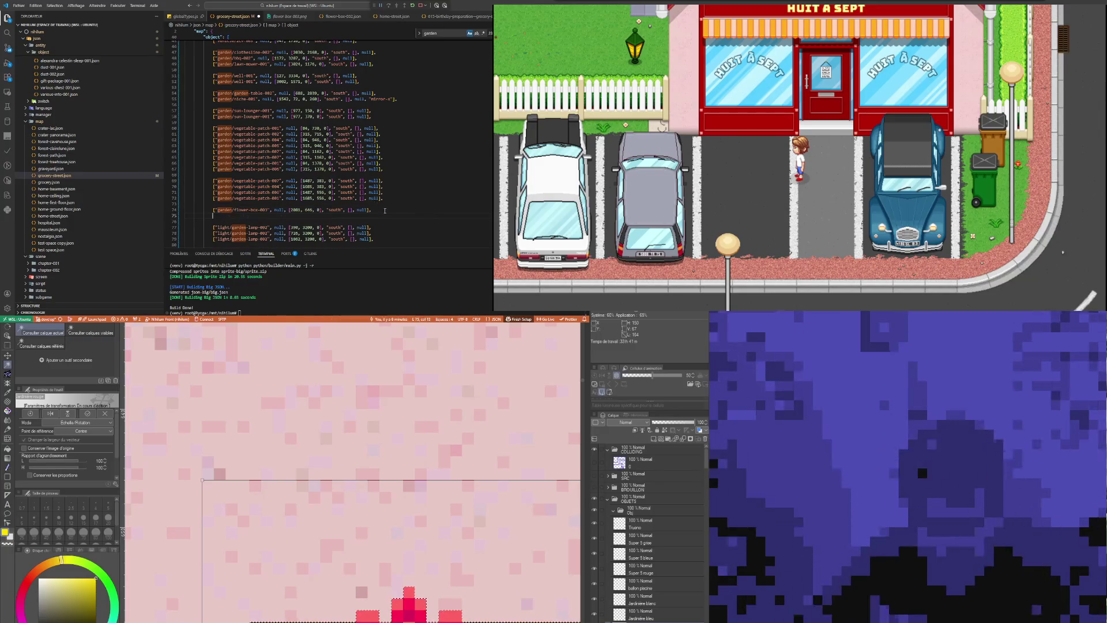
{"action": "scroll", "coordinate": [352, 472], "scroll_direction": "down", "scroll_amount": 5}
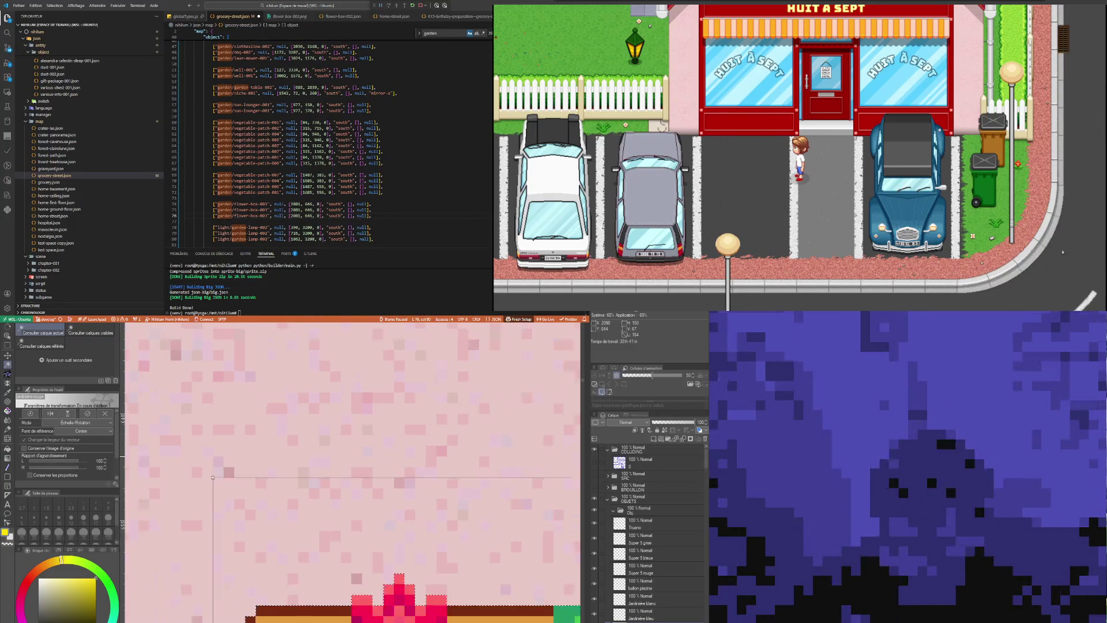
{"action": "scroll", "coordinate": [353, 473], "scroll_direction": "down", "scroll_amount": 4}
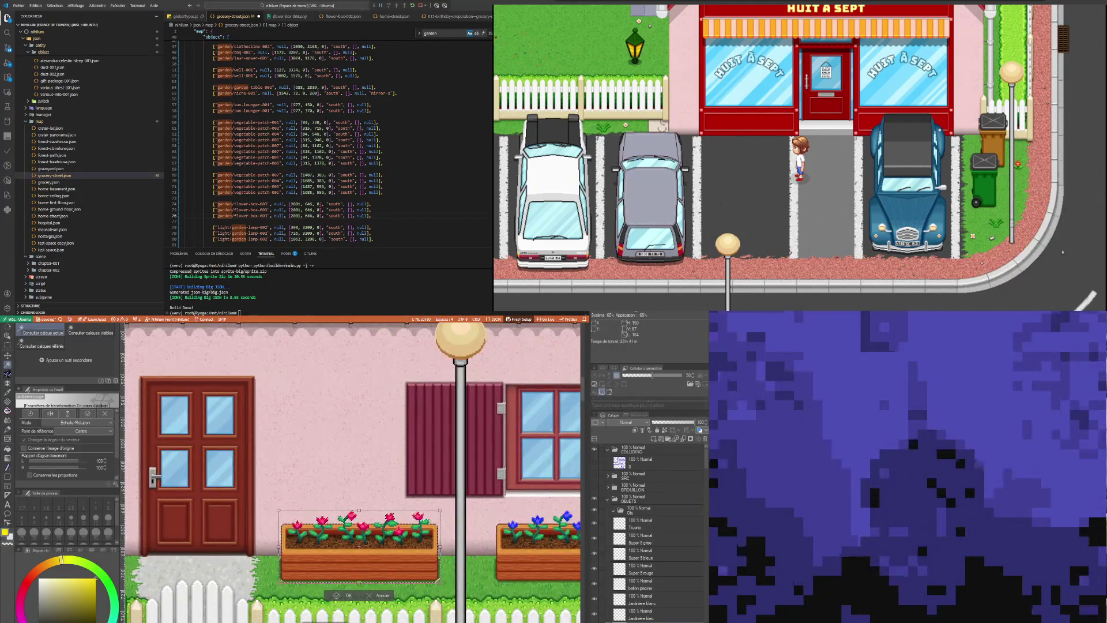
Commit the red flower box transform, deselect it, and switch to the Object tool
{"action": "key", "text": "Return"}
{"action": "mouse_move", "coordinate": [353, 472]}
{"action": "left_mouse_down"}
{"action": "mouse_move", "coordinate": [48, 473]}
{"action": "mouse_move", "coordinate": [160, 473]}
{"action": "left_mouse_up"}
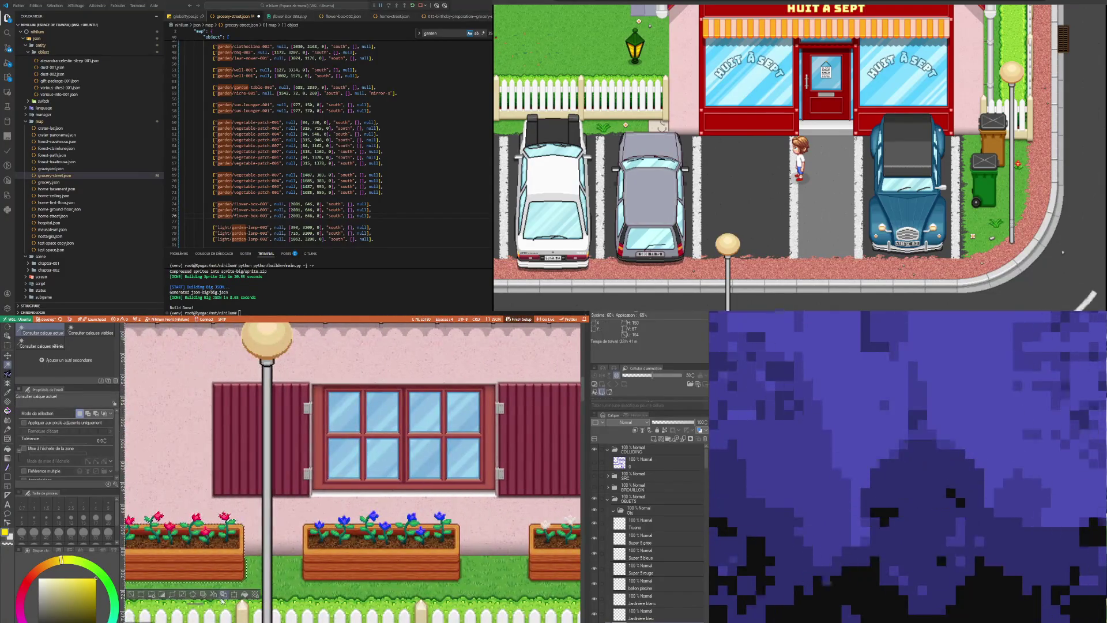
{"action": "left_click", "coordinate": [133, 594]}
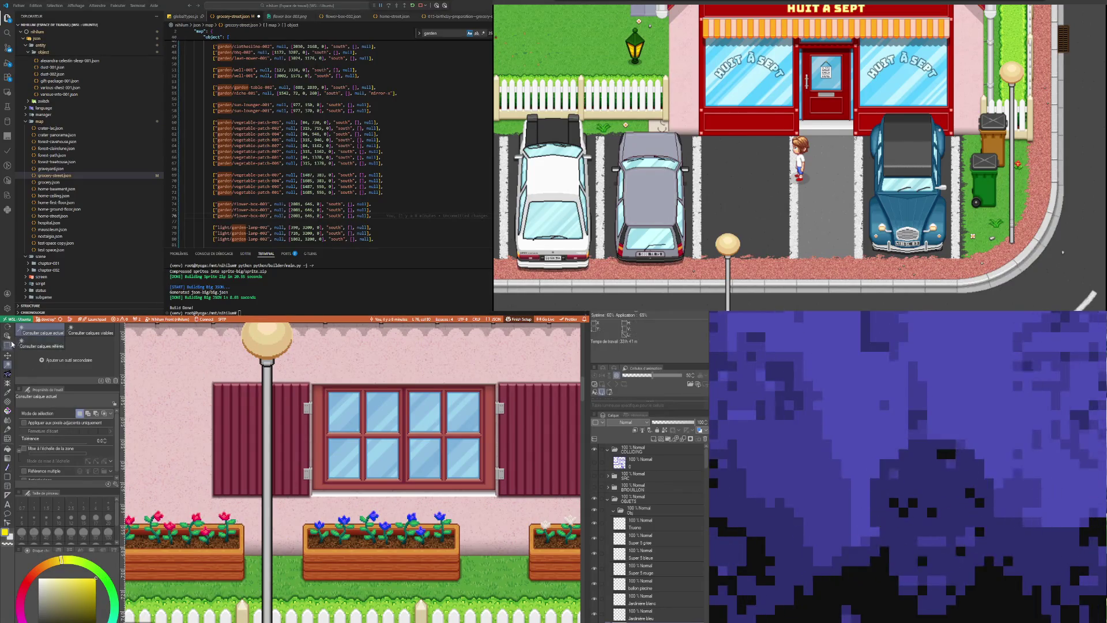
{"action": "left_click", "coordinate": [8, 335]}
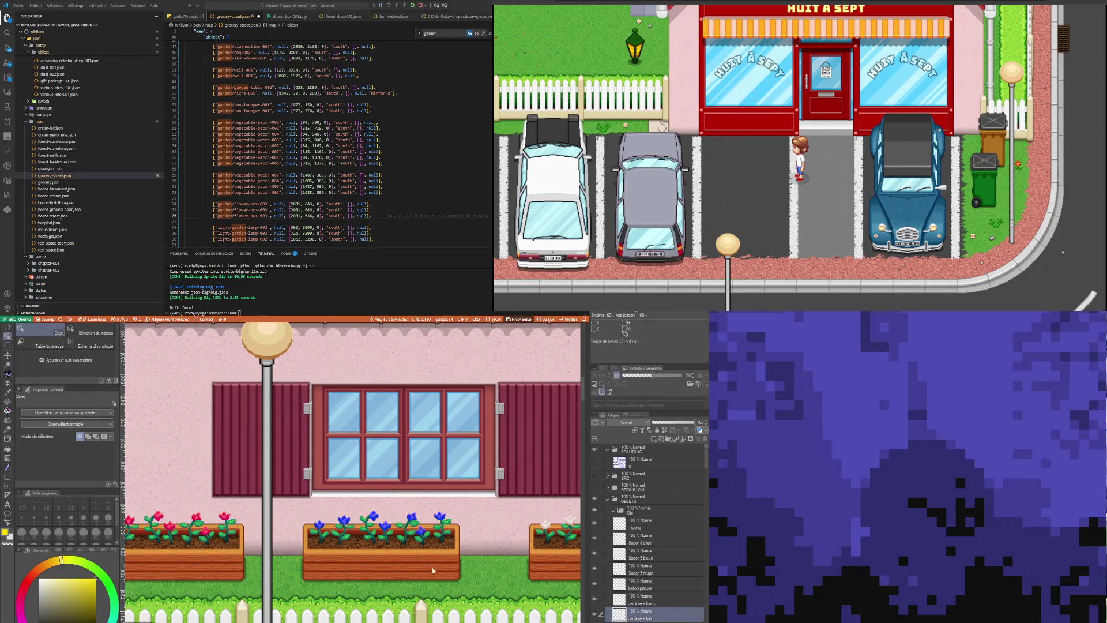
{"action": "left_click", "coordinate": [7, 368]}
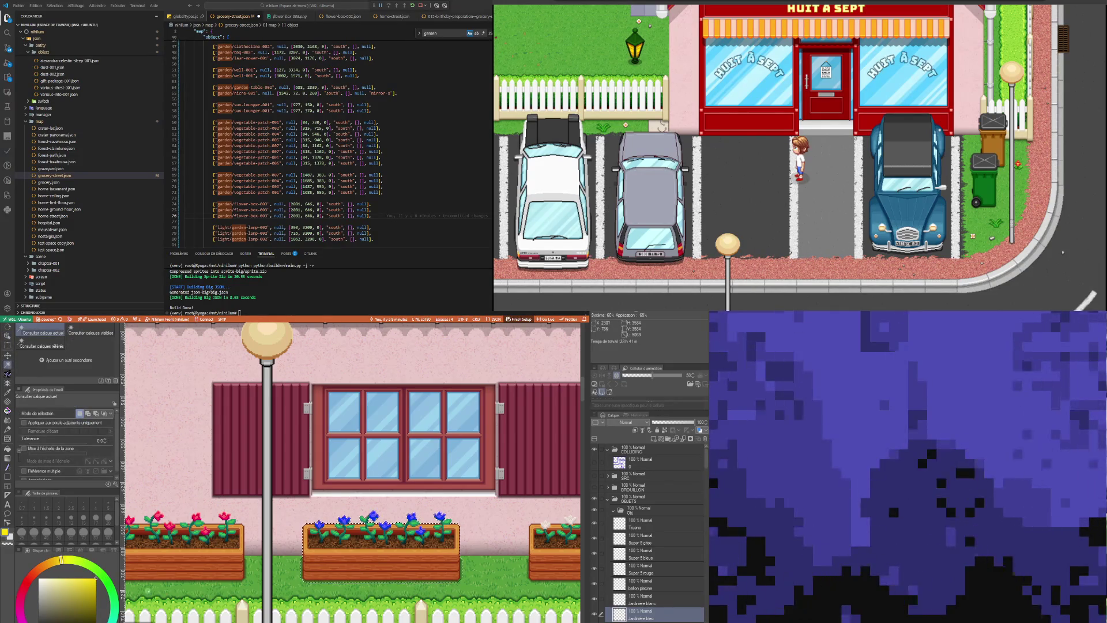
Transform the blue flower box to read its position and set line 76's x to 2401
{"action": "scroll", "coordinate": [357, 503], "scroll_direction": "up", "scroll_amount": 2}
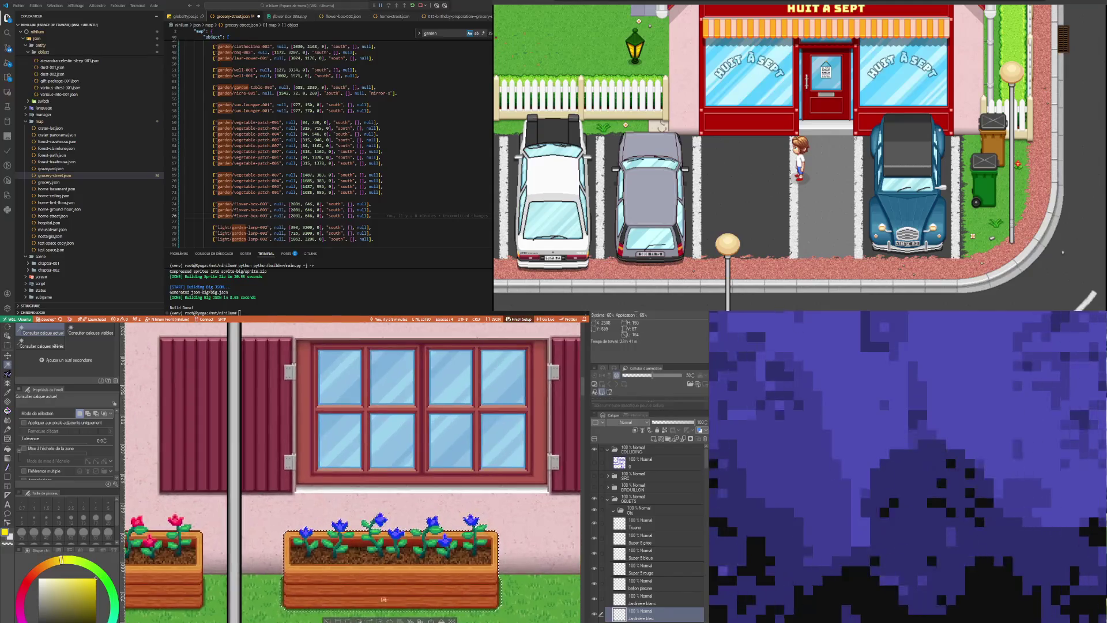
{"action": "key", "text": "ctrl+t"}
{"action": "scroll", "coordinate": [304, 491], "scroll_direction": "up", "scroll_amount": 7}
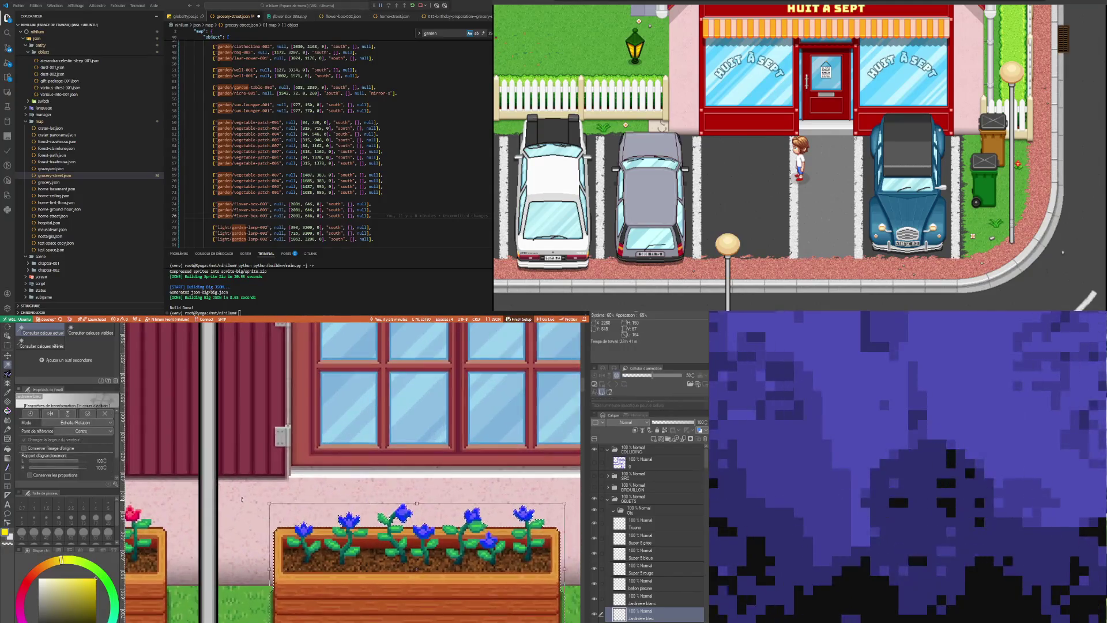
{"action": "scroll", "coordinate": [304, 492], "scroll_direction": "up", "scroll_amount": 4}
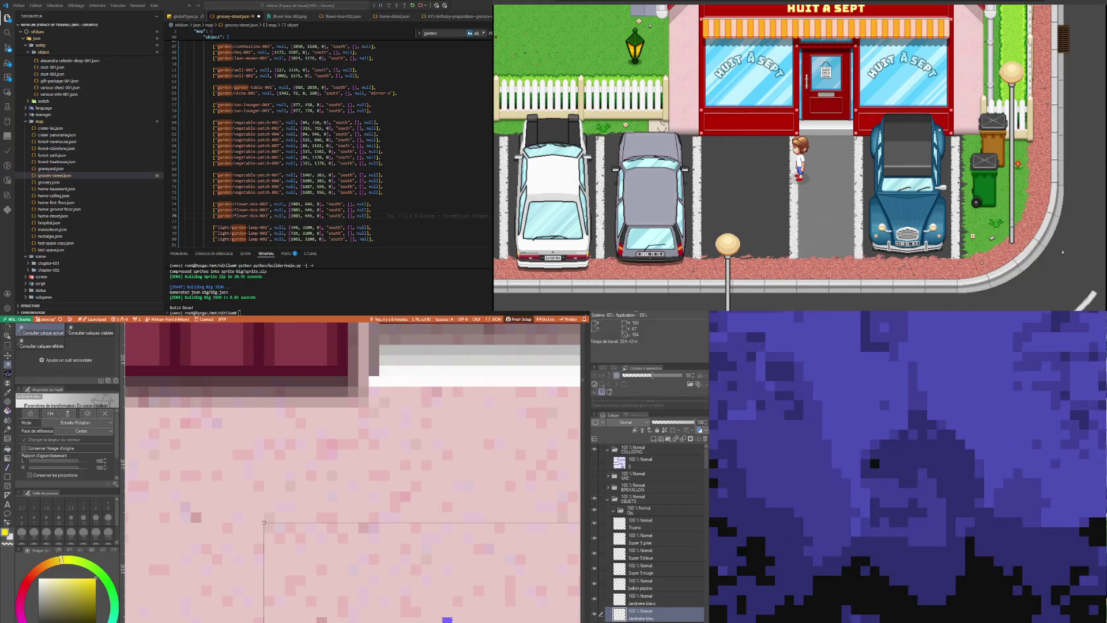
{"action": "left_click", "coordinate": [292, 210]}
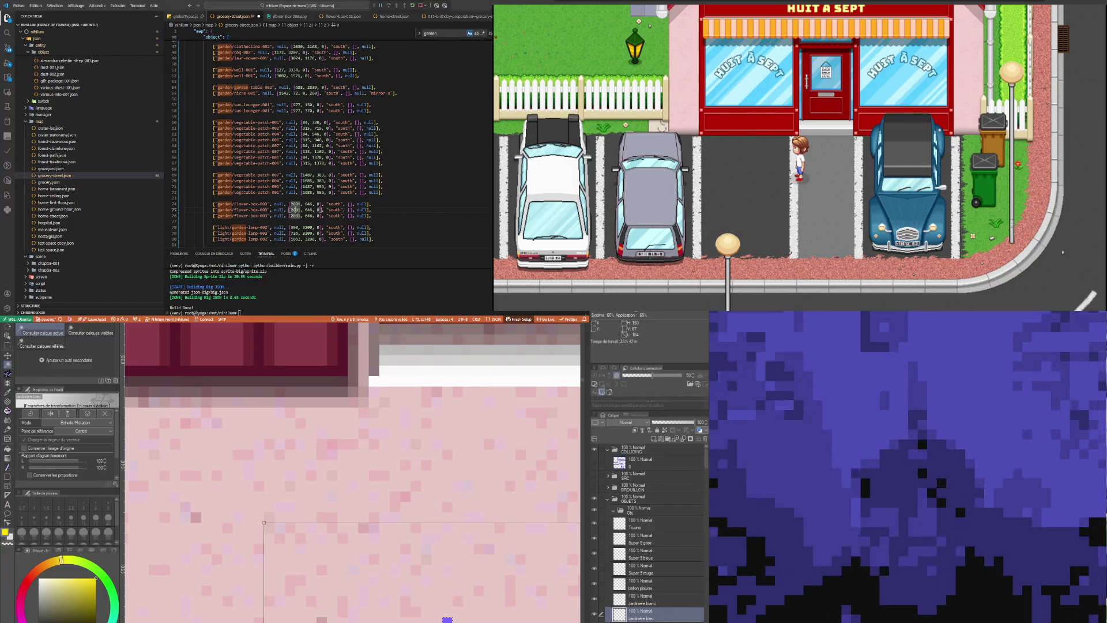
{"action": "scroll", "coordinate": [163, 535], "scroll_direction": "down", "scroll_amount": 5}
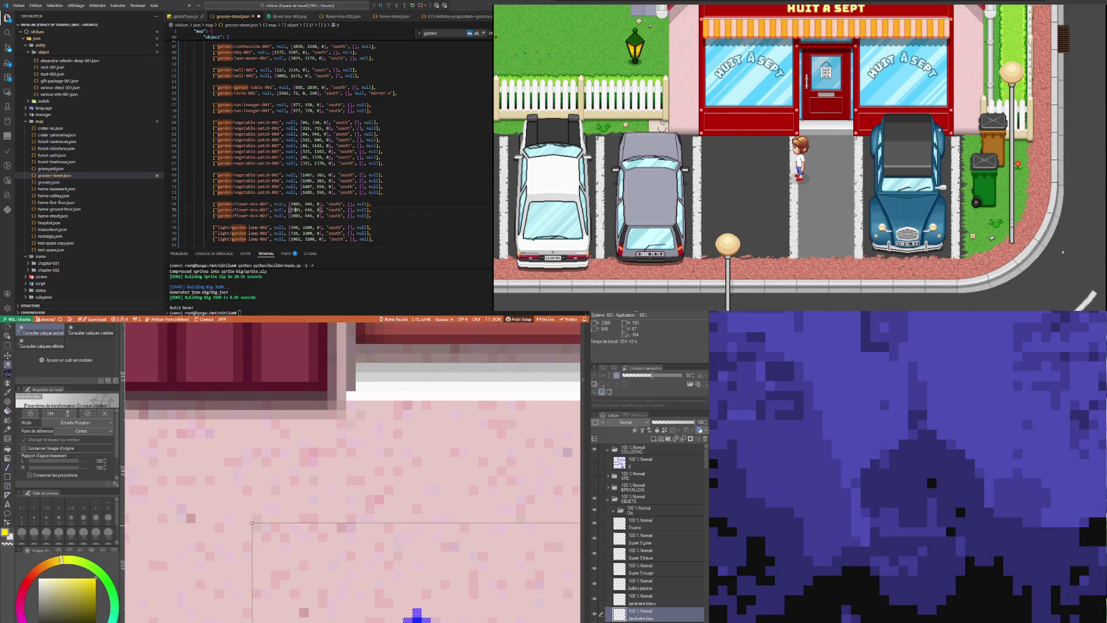
{"action": "scroll", "coordinate": [173, 562], "scroll_direction": "down", "scroll_amount": 10}
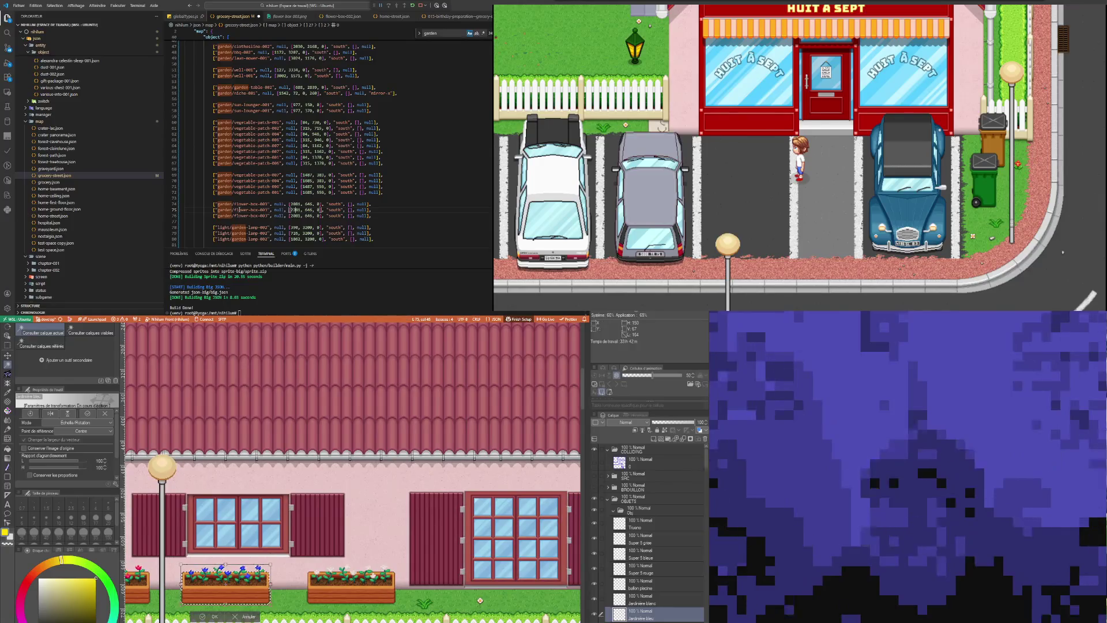
{"action": "double_click", "coordinate": [295, 215]}
{"action": "type", "text": "2401"}
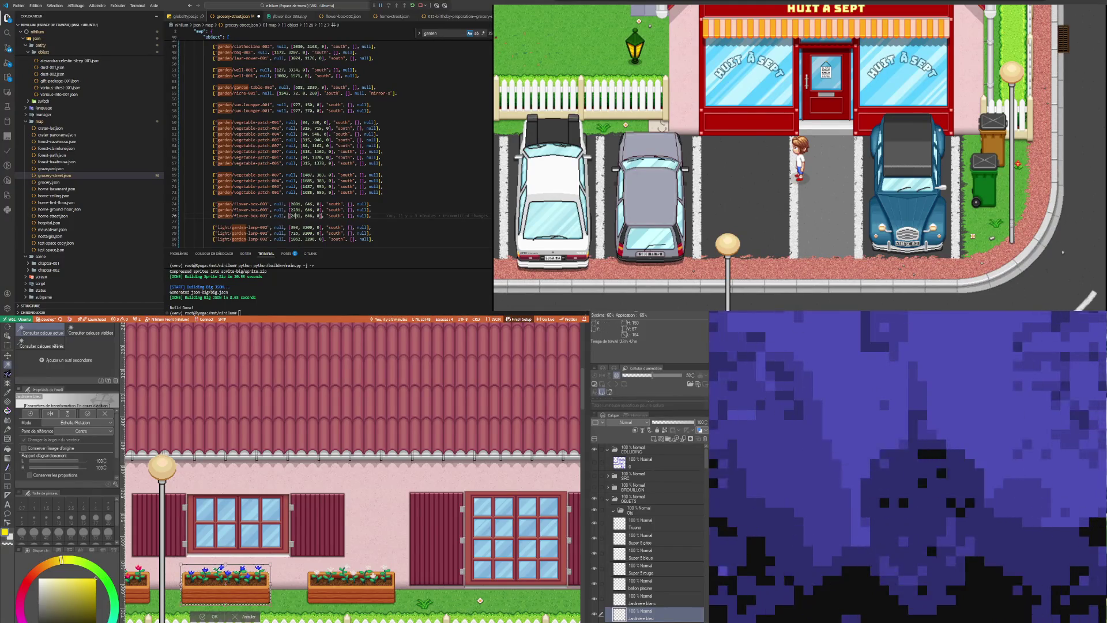
Confirm the blue flower box transform and clear its selection
{"action": "left_click", "coordinate": [215, 616]}
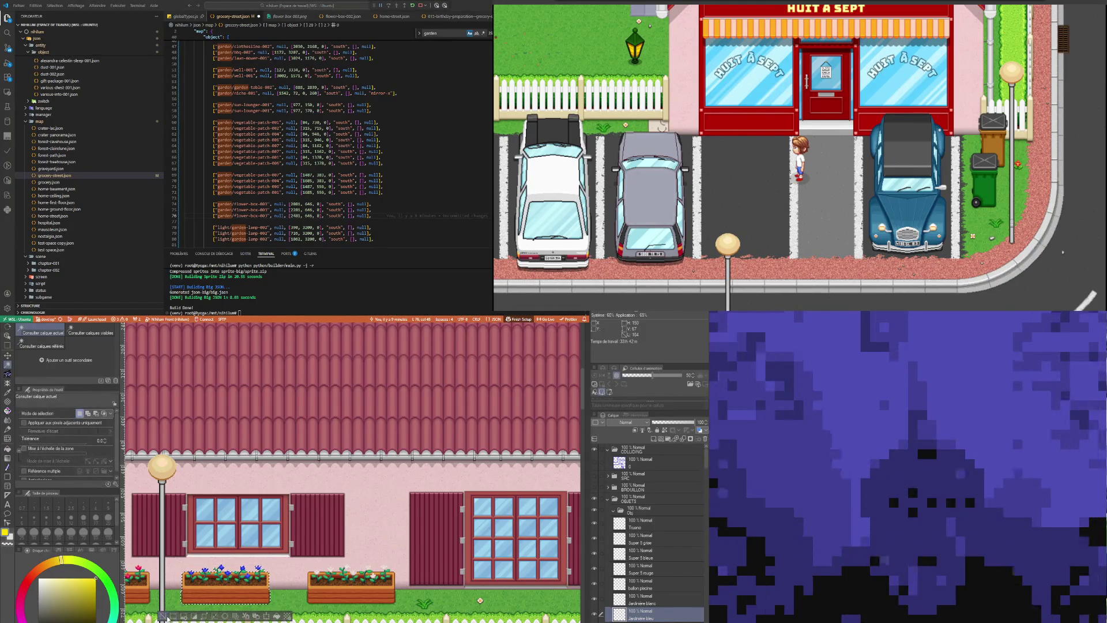
{"action": "key", "text": "ctrl+d"}
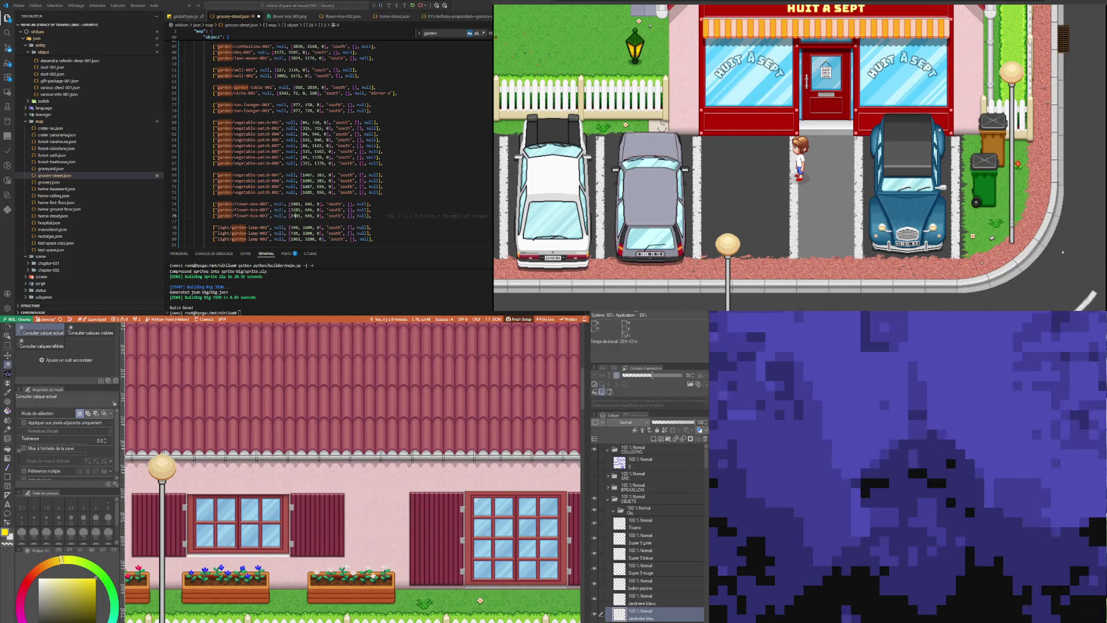
{"action": "left_click", "coordinate": [301, 151]}
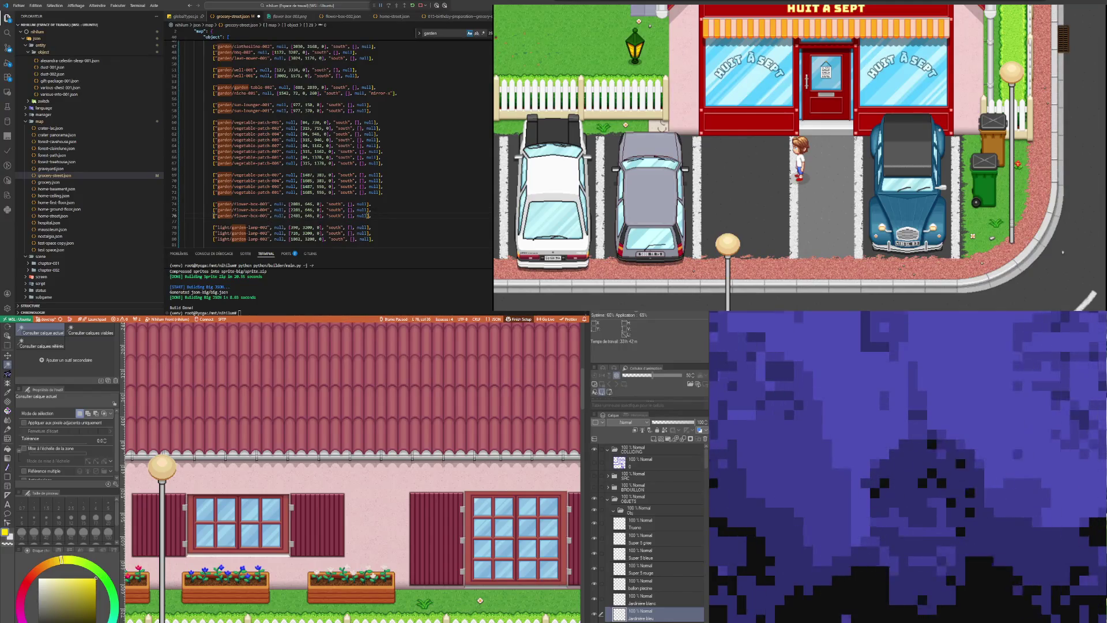
{"action": "scroll", "coordinate": [352, 471], "scroll_direction": "down", "scroll_amount": 5}
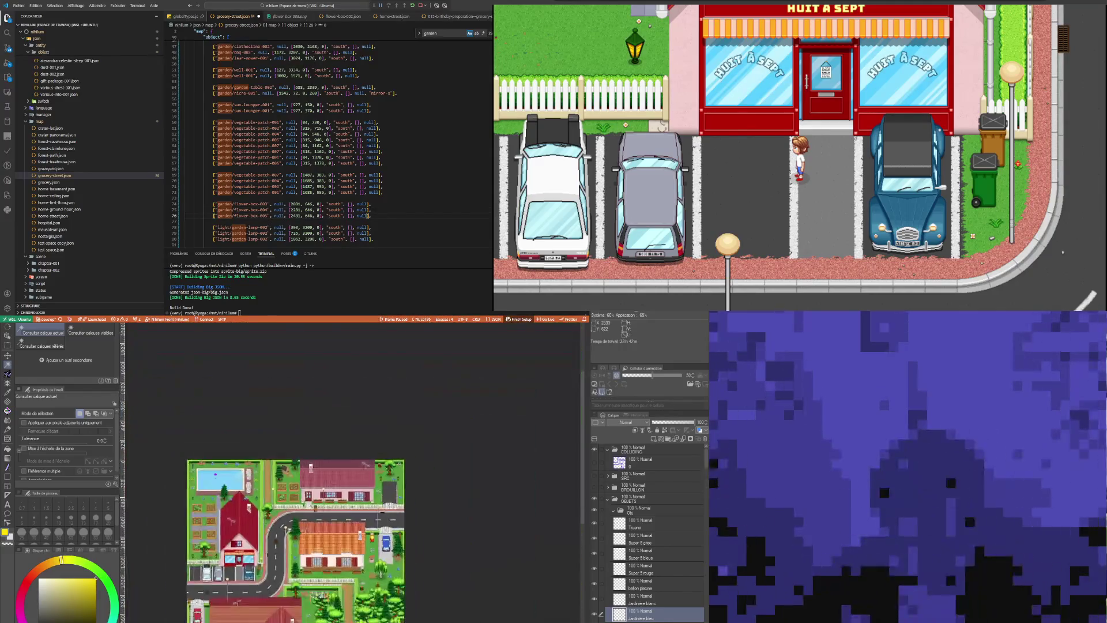
Zoom to the orange-roofed house and select the flower box's layer with the Object tool
{"action": "scroll", "coordinate": [315, 594], "scroll_direction": "up", "scroll_amount": 2}
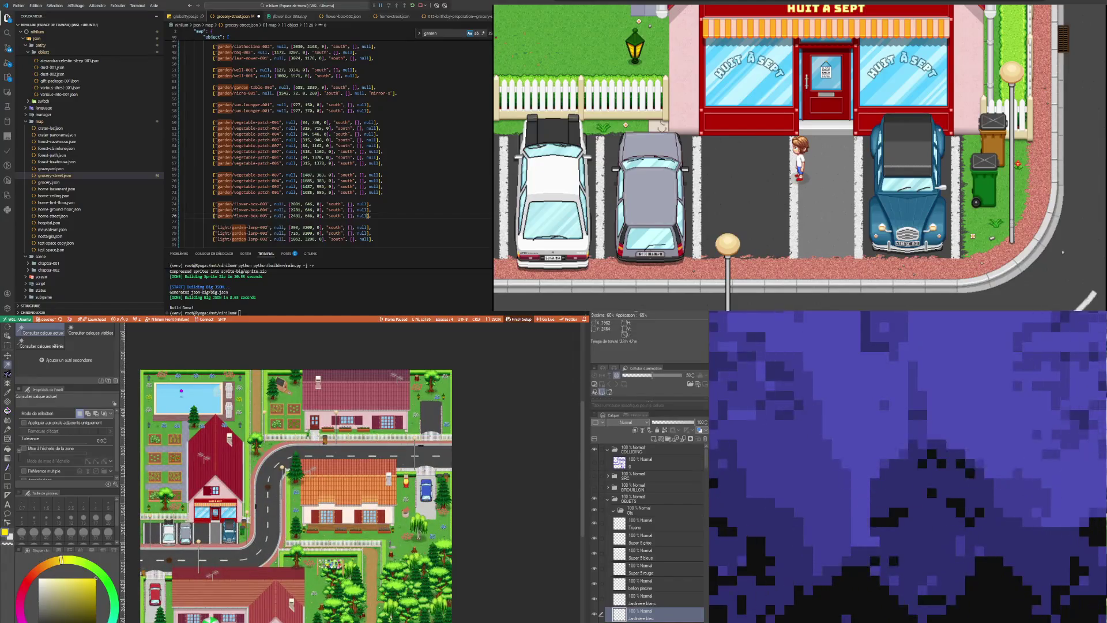
{"action": "scroll", "coordinate": [323, 519], "scroll_direction": "up", "scroll_amount": 4}
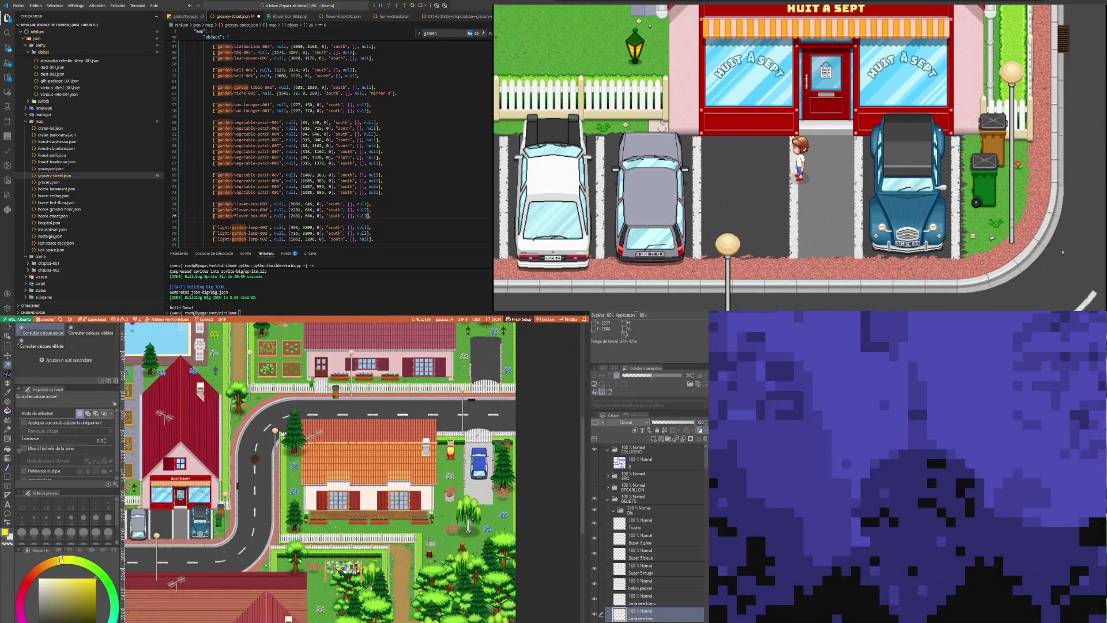
{"action": "scroll", "coordinate": [329, 510], "scroll_direction": "up", "scroll_amount": 3}
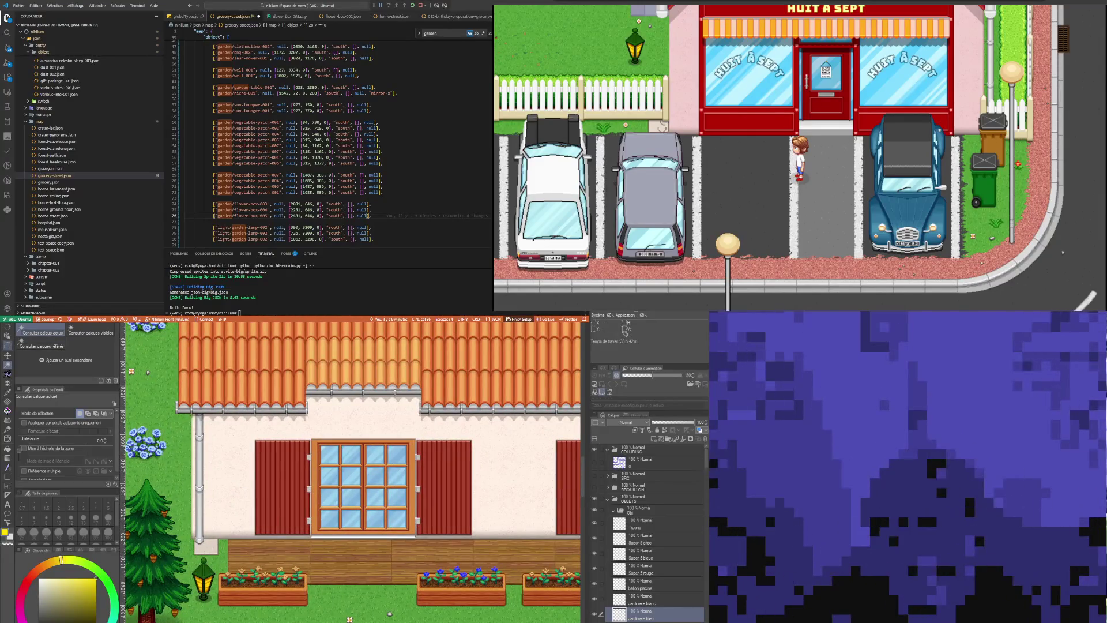
{"action": "key", "text": "o"}
{"action": "left_click", "coordinate": [277, 590]}
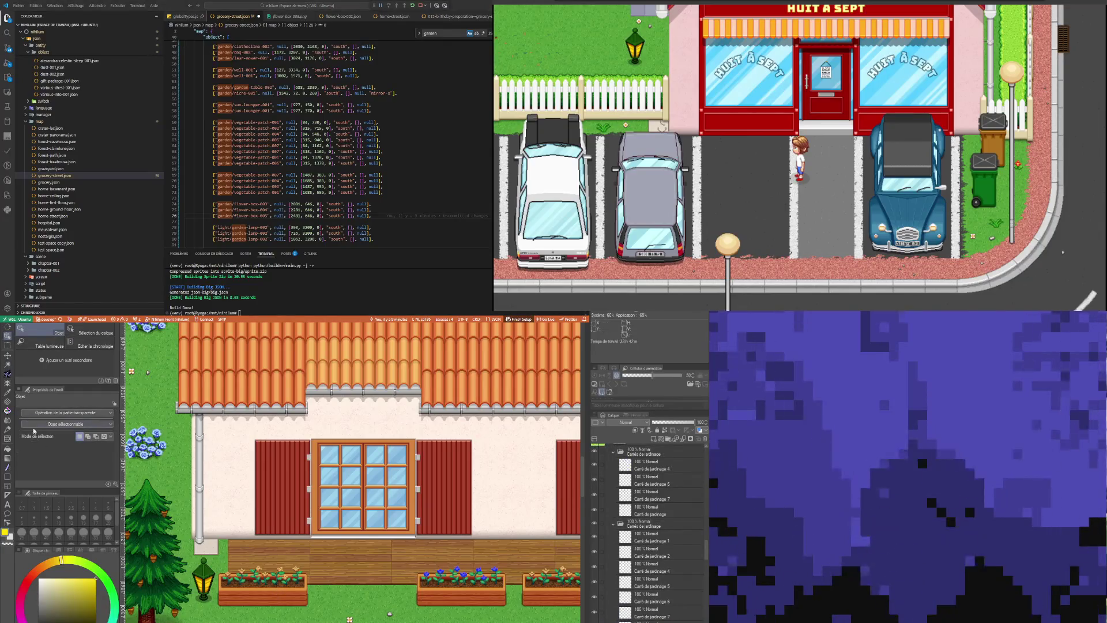
{"action": "left_click", "coordinate": [8, 364]}
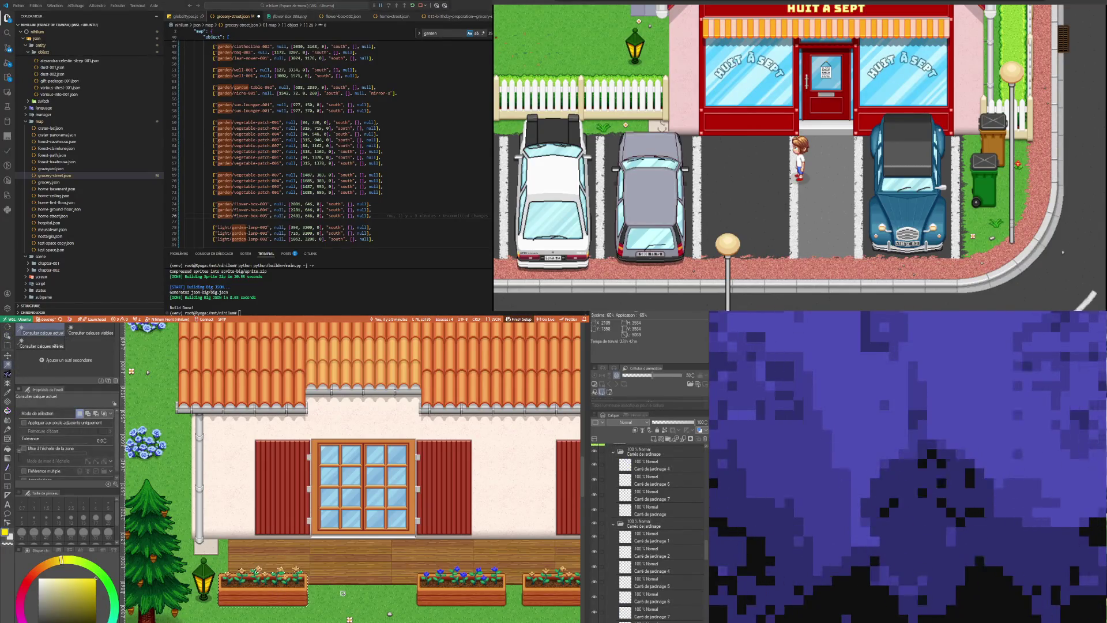
Start Free Transform on the flower box and select a whole flower-box line in the JSON
{"action": "scroll", "coordinate": [333, 570], "scroll_direction": "down", "scroll_amount": 1}
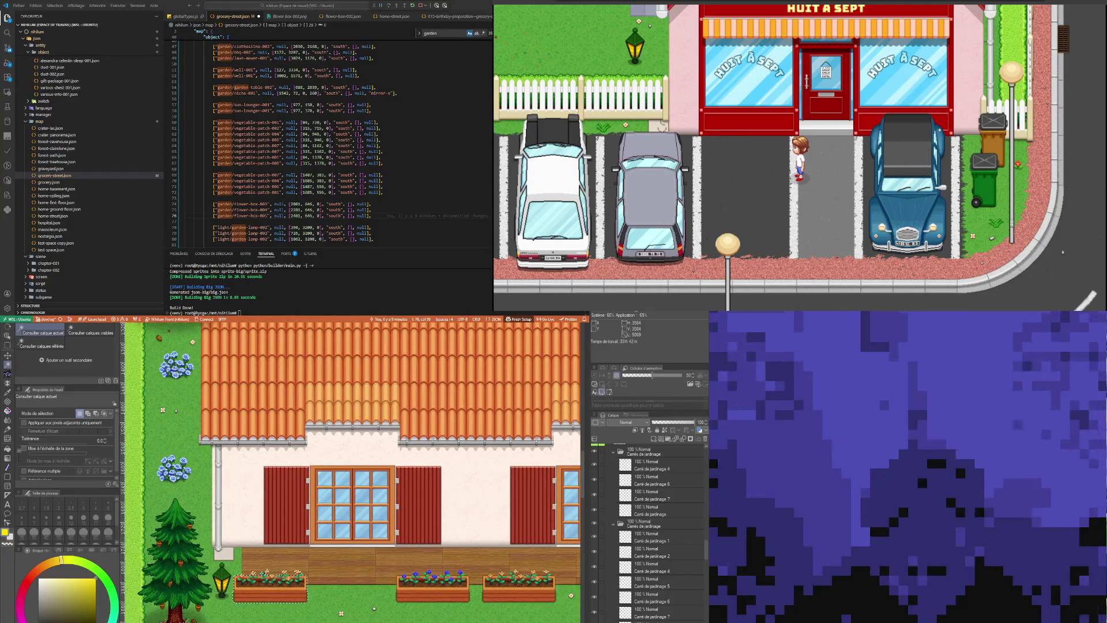
{"action": "scroll", "coordinate": [281, 580], "scroll_direction": "up", "scroll_amount": 2}
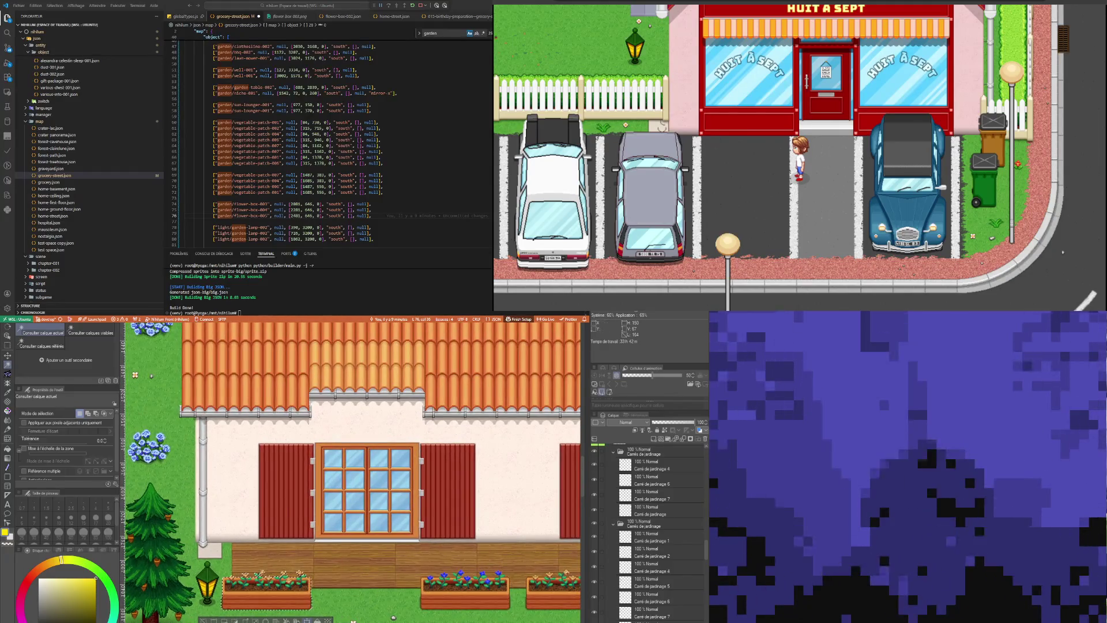
{"action": "key", "text": "ctrl+t"}
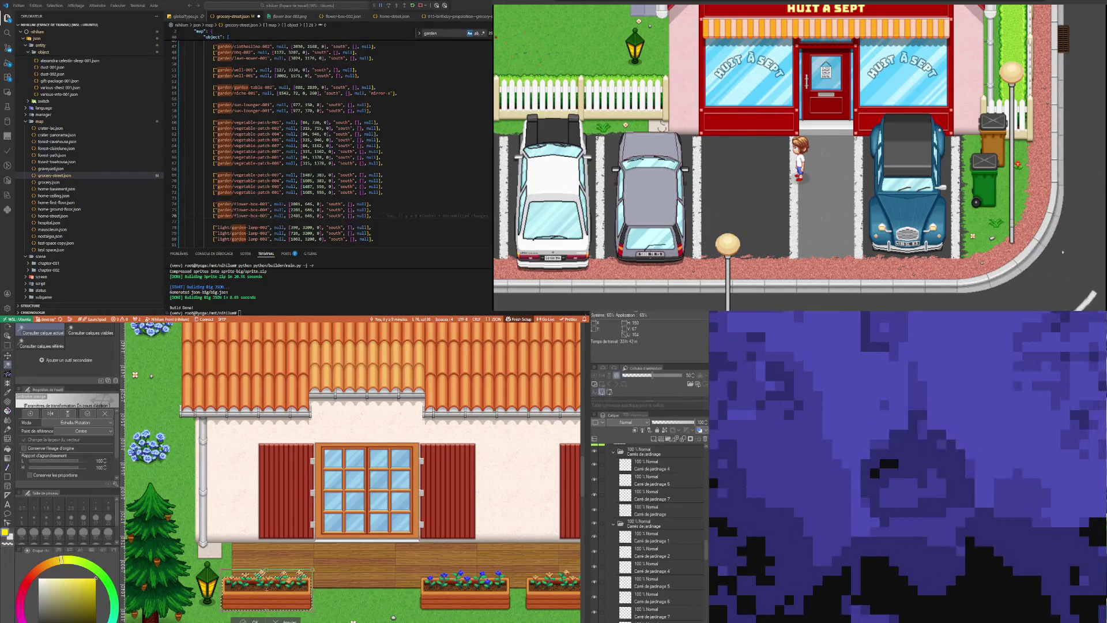
{"action": "left_click", "coordinate": [370, 204]}
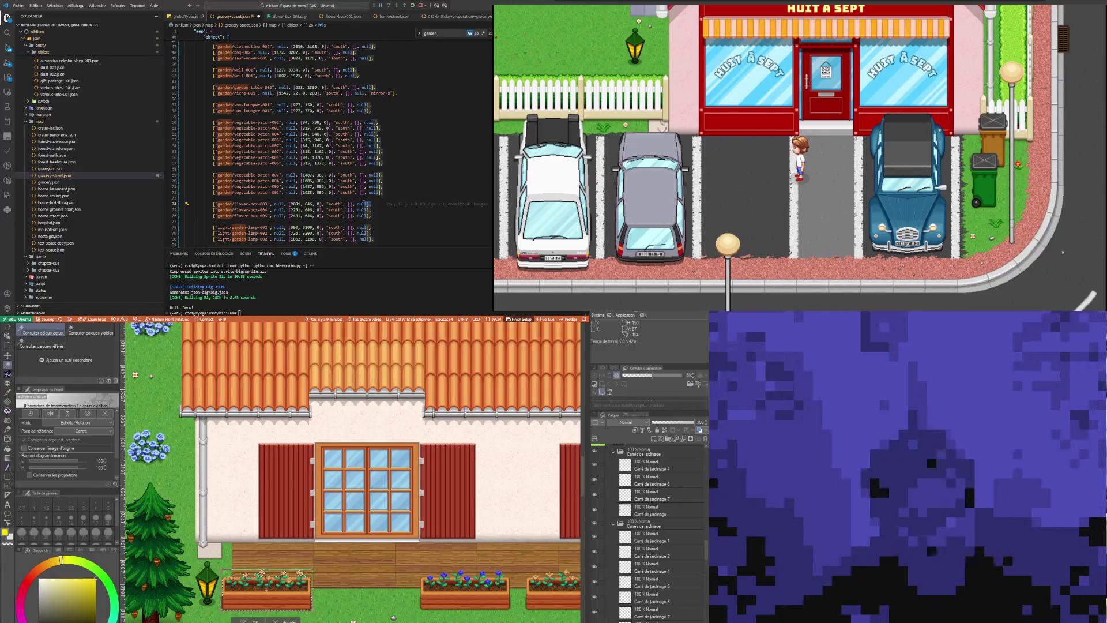
{"action": "left_click_drag", "start_coordinate": [363, 204], "coordinate": [185, 198]}
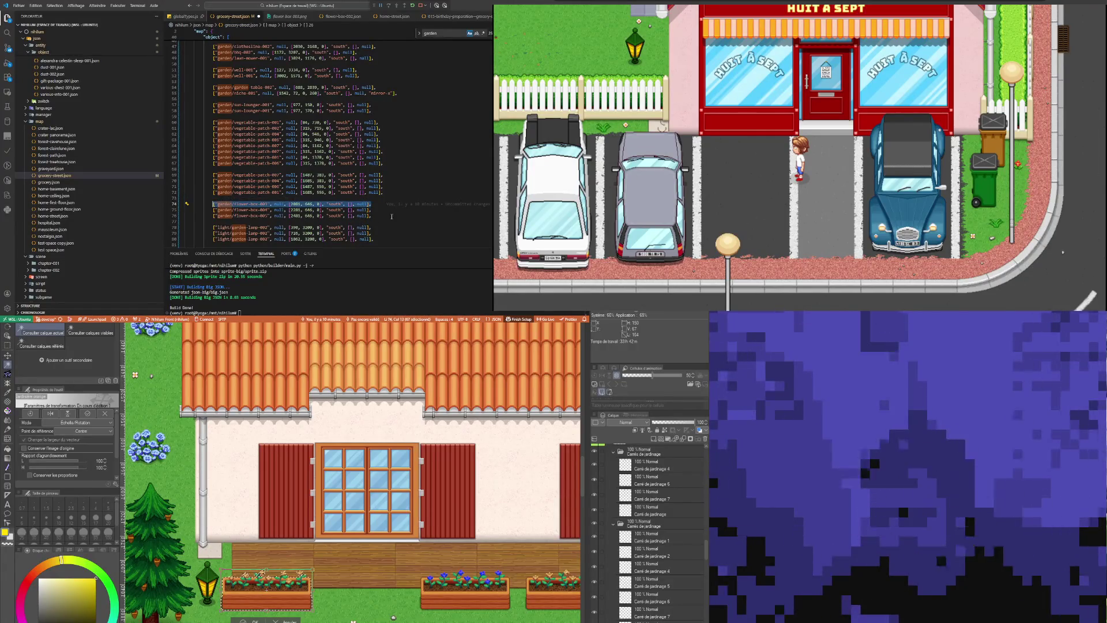
Add new lines below the flower-box entries and paste copies of the entry
{"action": "left_click", "coordinate": [391, 216]}
{"action": "key", "text": "Return"}
{"action": "key", "text": "Return"}
{"action": "scroll", "coordinate": [389, 215], "scroll_direction": "down", "scroll_amount": 1}
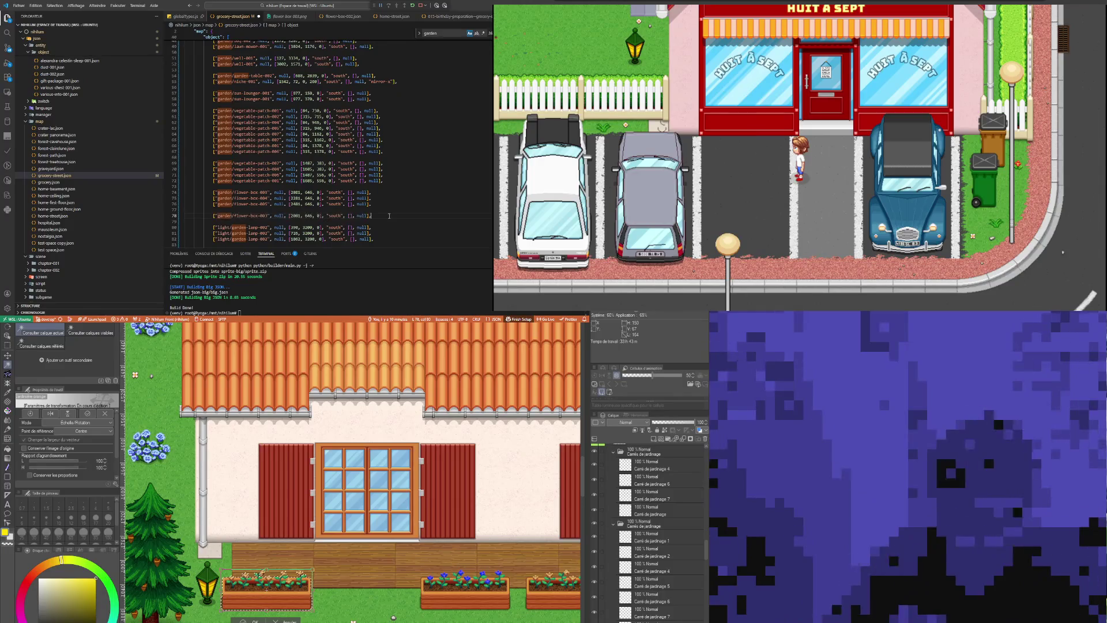
{"action": "key", "text": "Return"}
{"action": "key", "text": "ctrl+v"}
{"action": "key", "text": "Return"}
{"action": "key", "text": "ctrl+v"}
{"action": "key", "text": "Return"}
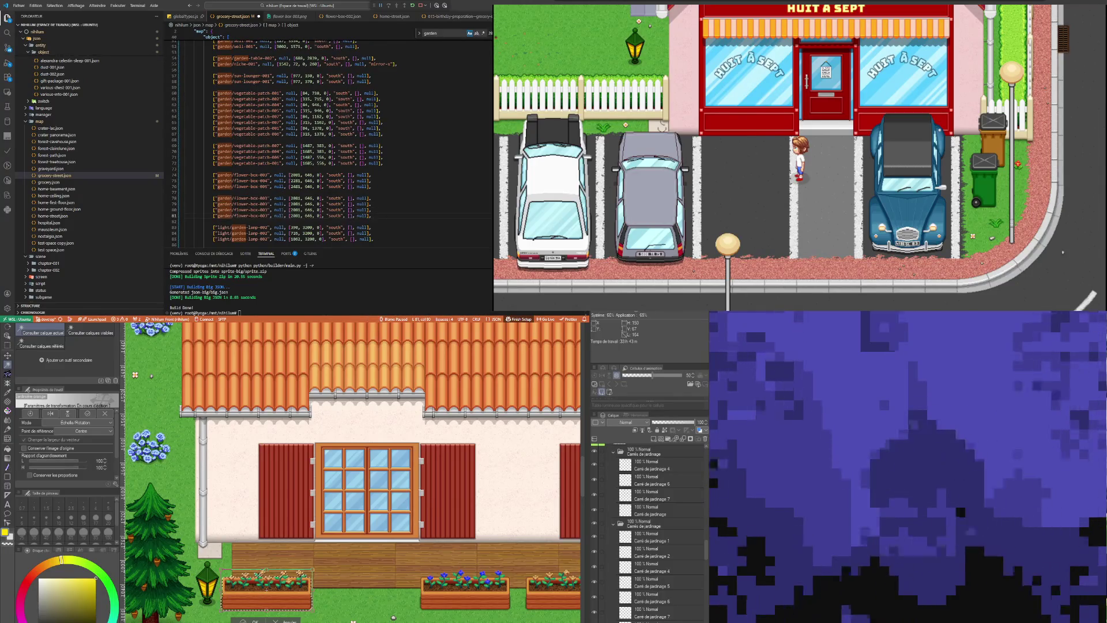
{"action": "scroll", "coordinate": [222, 574], "scroll_direction": "up", "scroll_amount": 6}
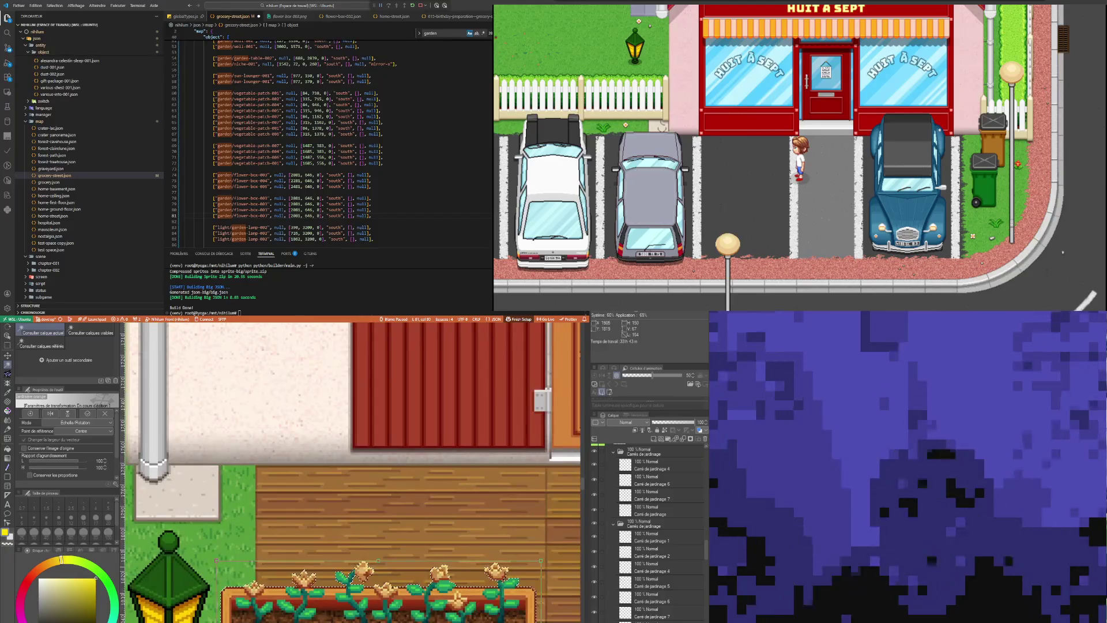
{"action": "scroll", "coordinate": [219, 559], "scroll_direction": "up", "scroll_amount": 4}
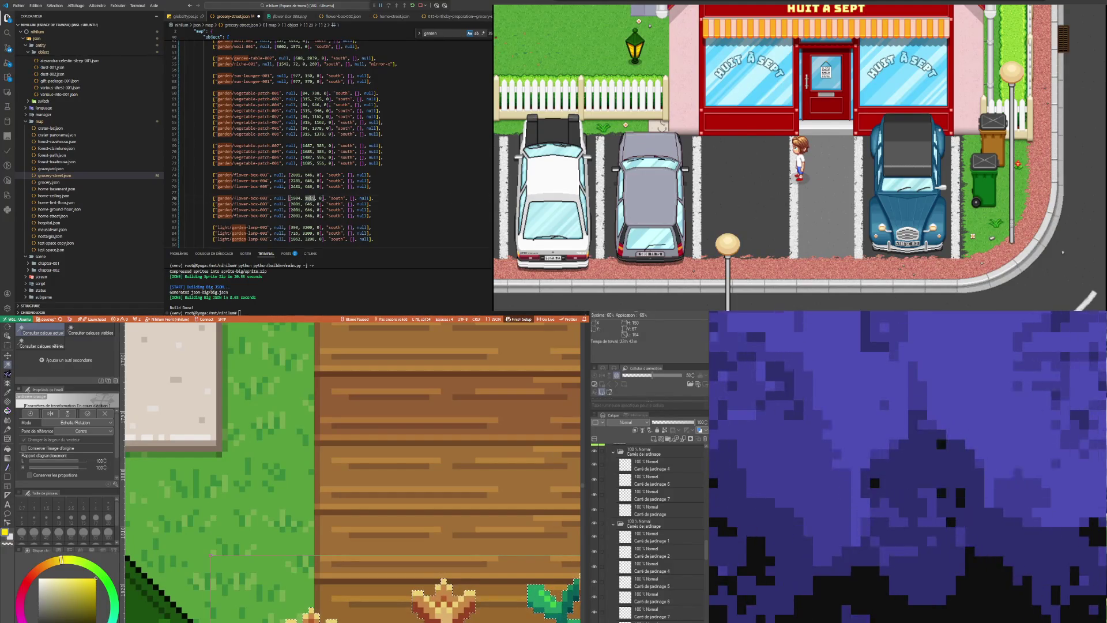
Replace the copies' y value 646 with 1815, then preview the flower-box-003 sprite
{"action": "type", "text": "1815"}
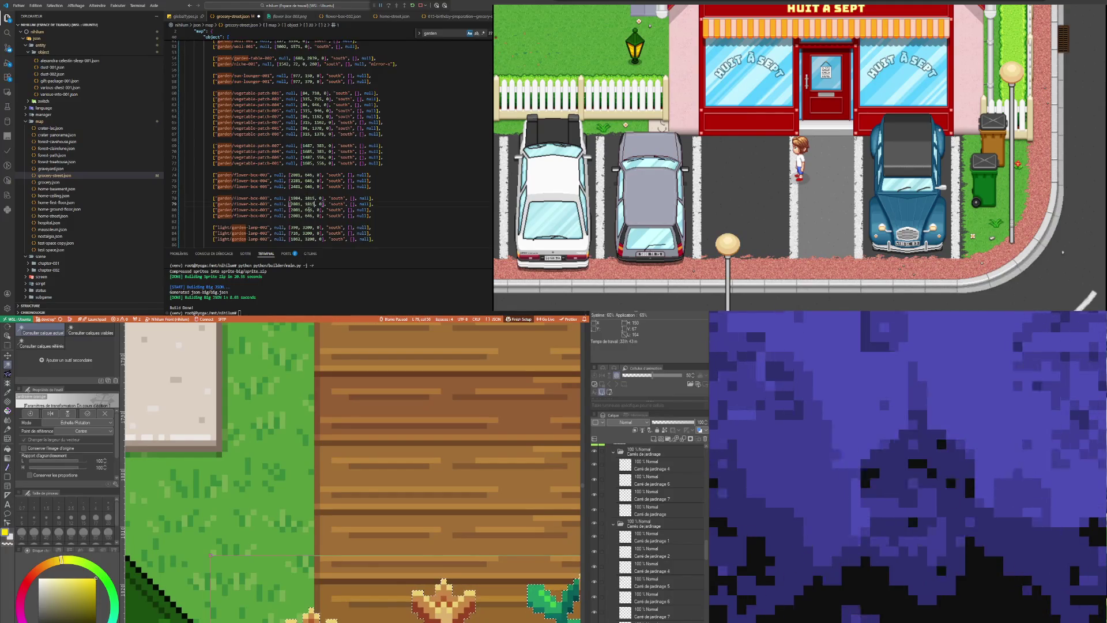
{"action": "double_click", "coordinate": [309, 210]}
{"action": "type", "text": "1815"}
{"action": "left_click", "coordinate": [309, 216]}
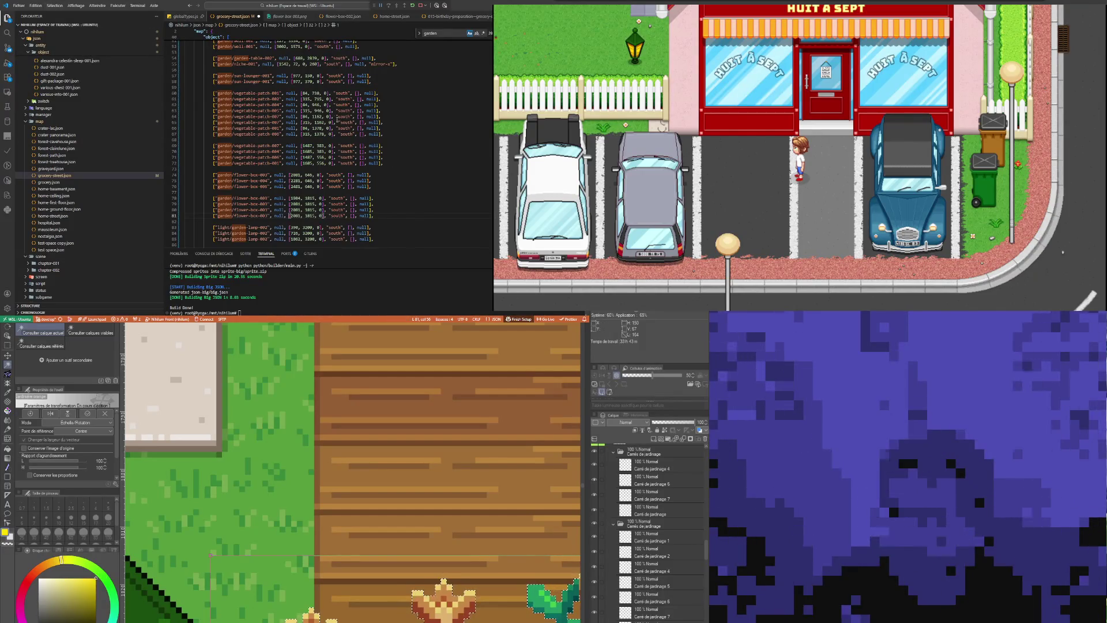
{"action": "left_click", "coordinate": [285, 16]}
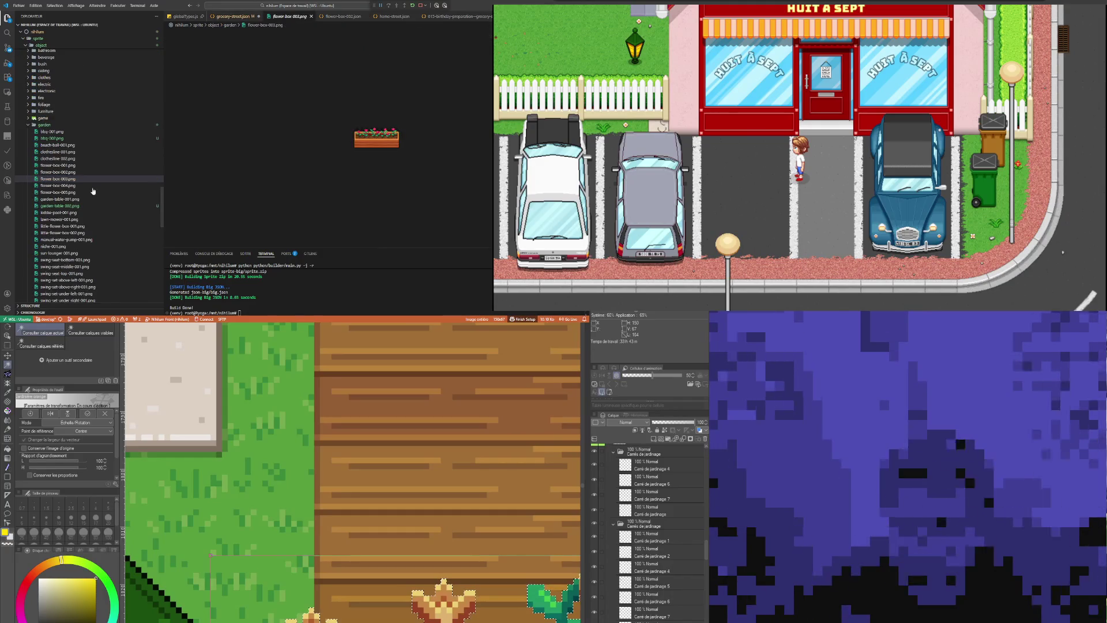
Compare the flower-box-001 and flower-box-002 sprite images, then return to grocery-street.json
{"action": "left_click", "coordinate": [64, 172]}
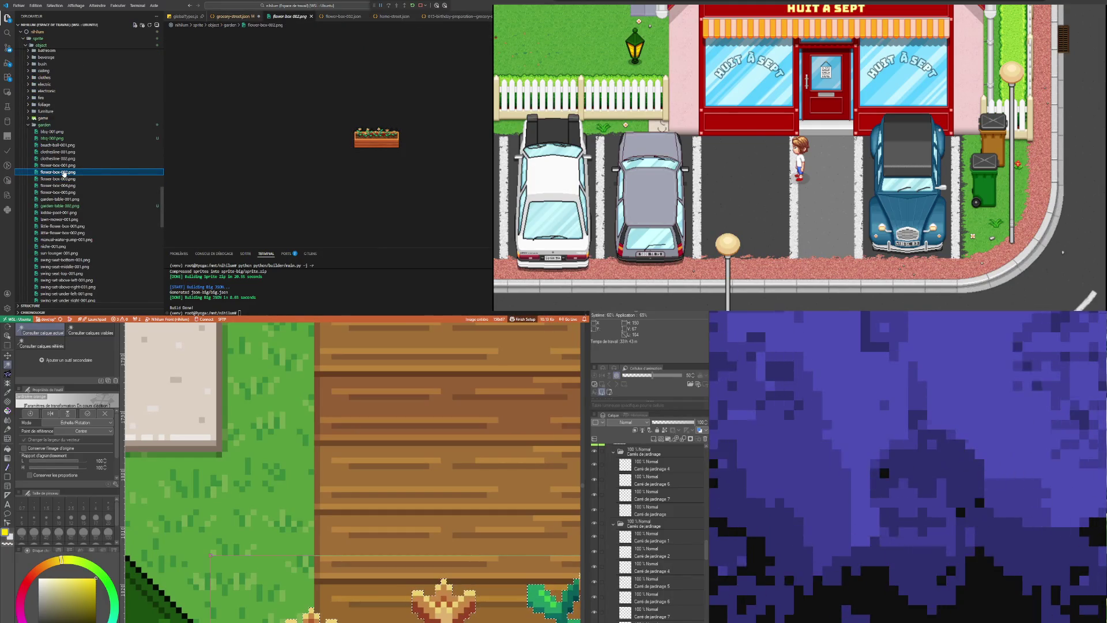
{"action": "key", "text": "Up"}
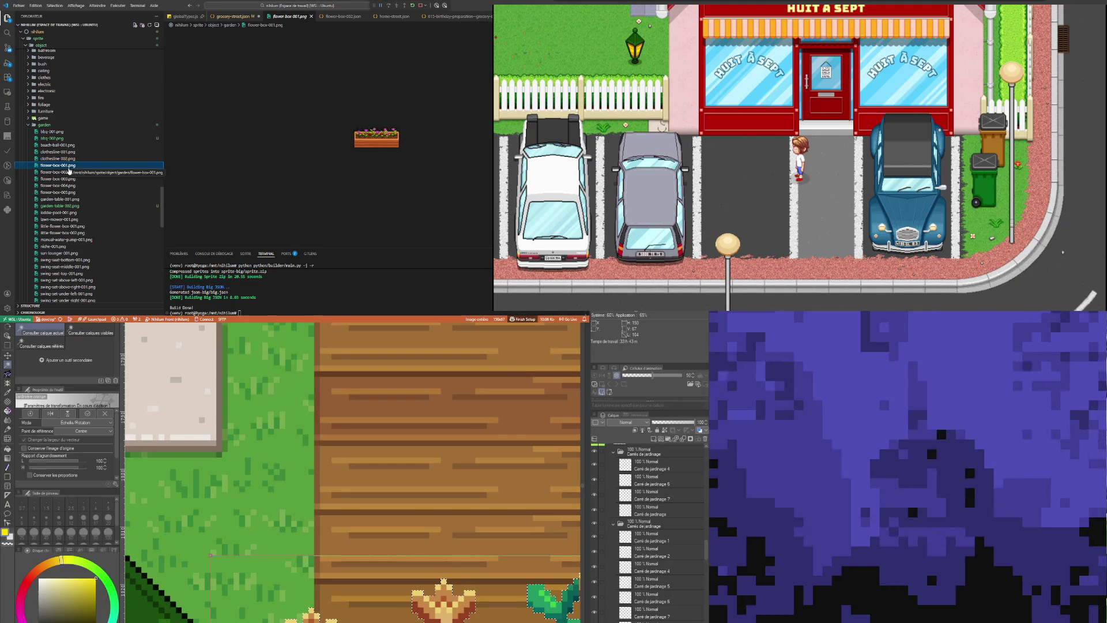
{"action": "key", "text": "Down"}
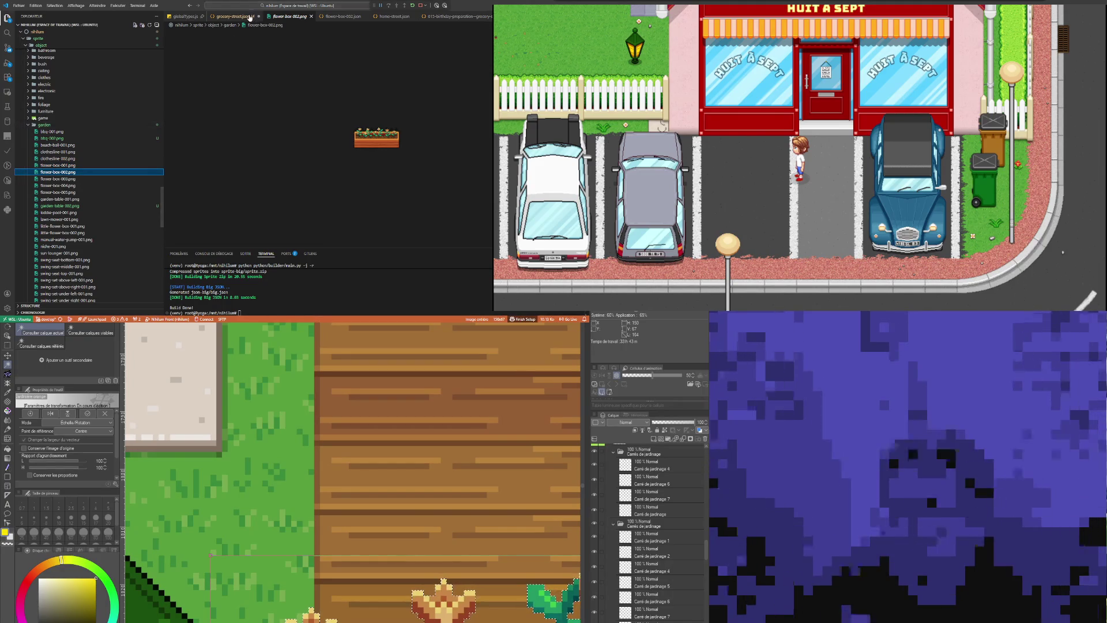
{"action": "key", "text": "ctrl+Page_Up"}
Edit the sprite number in the first new flower-box entry on line 78
{"action": "scroll", "coordinate": [260, 196], "scroll_direction": "down", "scroll_amount": 6}
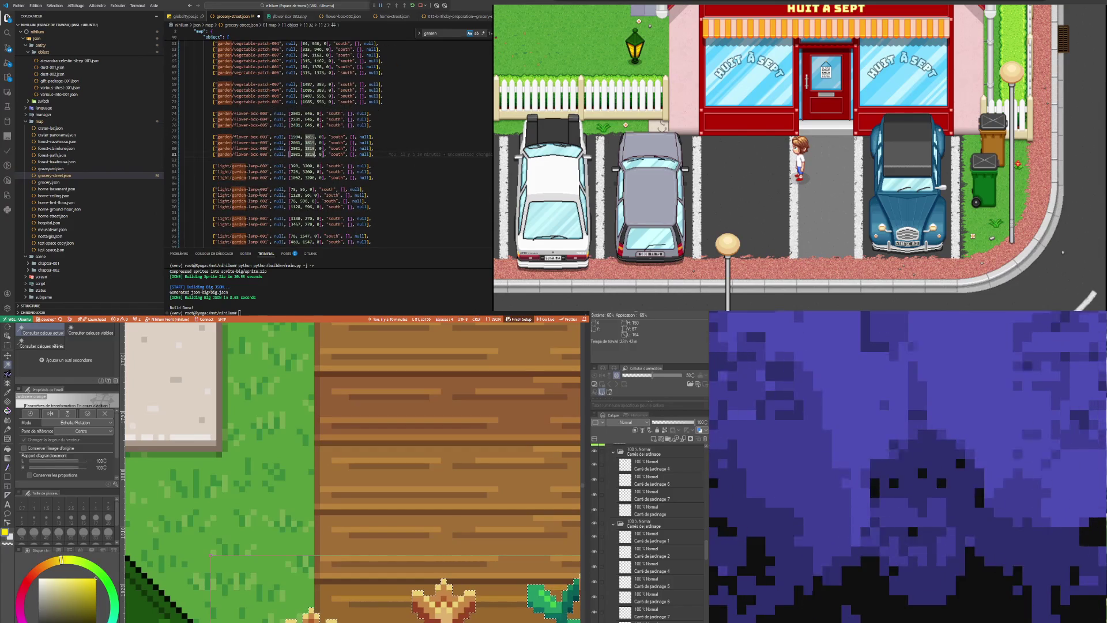
{"action": "scroll", "coordinate": [259, 196], "scroll_direction": "up", "scroll_amount": 6}
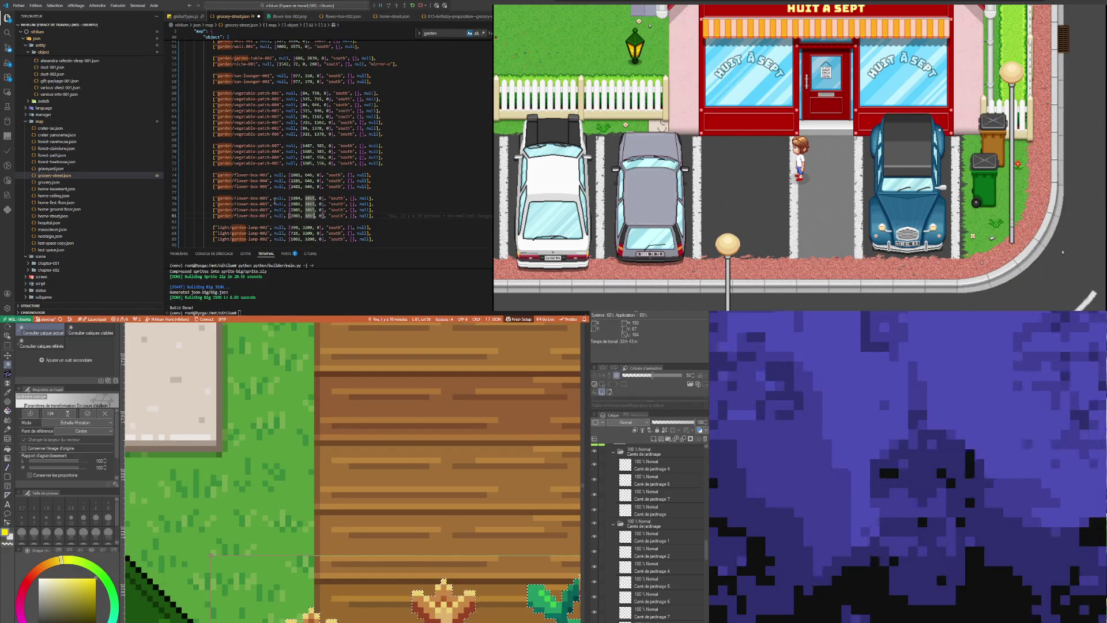
{"action": "left_click", "coordinate": [268, 198]}
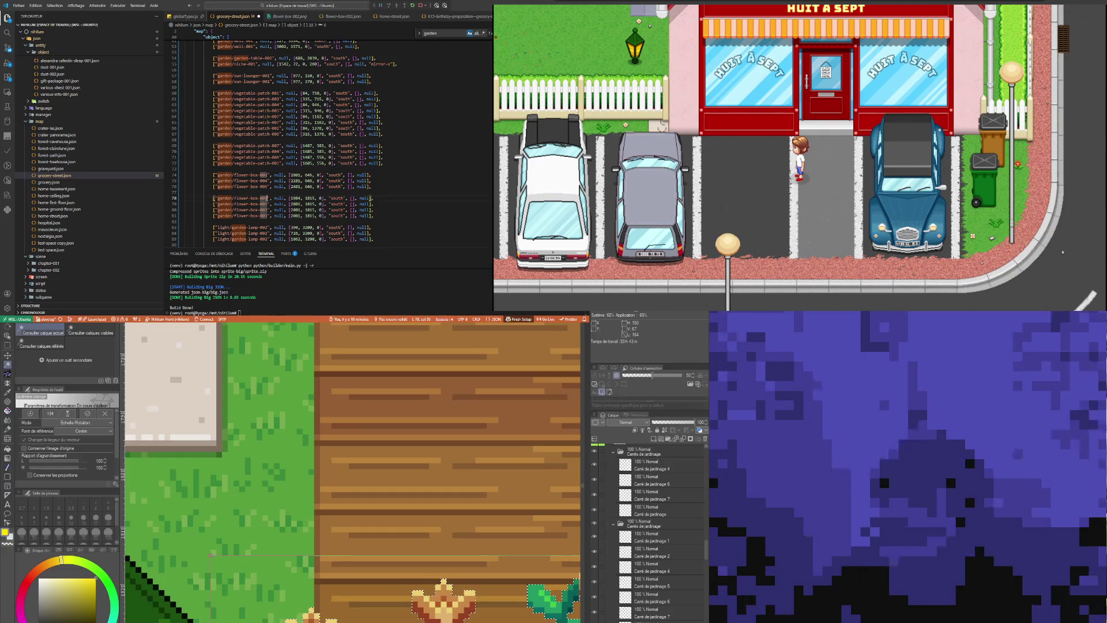
{"action": "key", "text": "Right"}
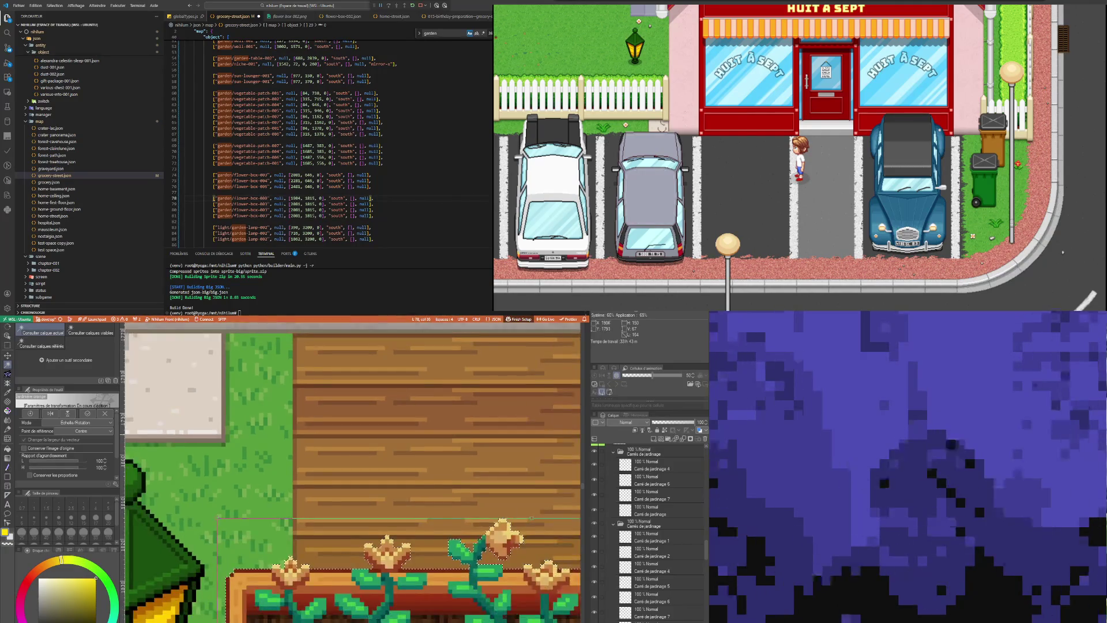
{"action": "scroll", "coordinate": [213, 505], "scroll_direction": "down", "scroll_amount": 2}
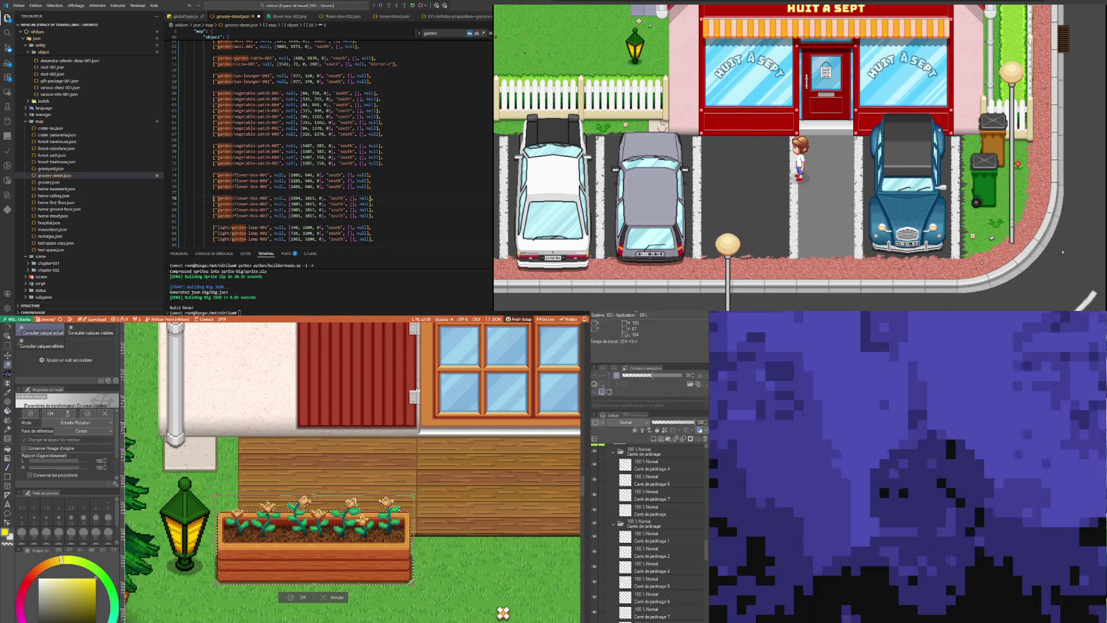
{"action": "key", "text": "Return"}
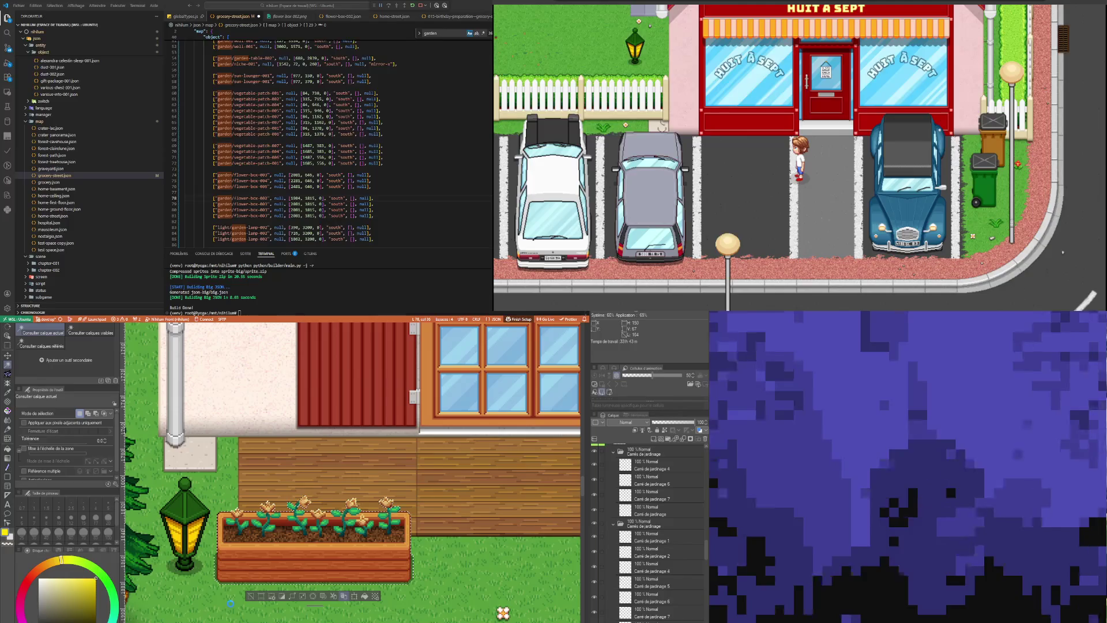
{"action": "scroll", "coordinate": [236, 614], "scroll_direction": "down", "scroll_amount": 1}
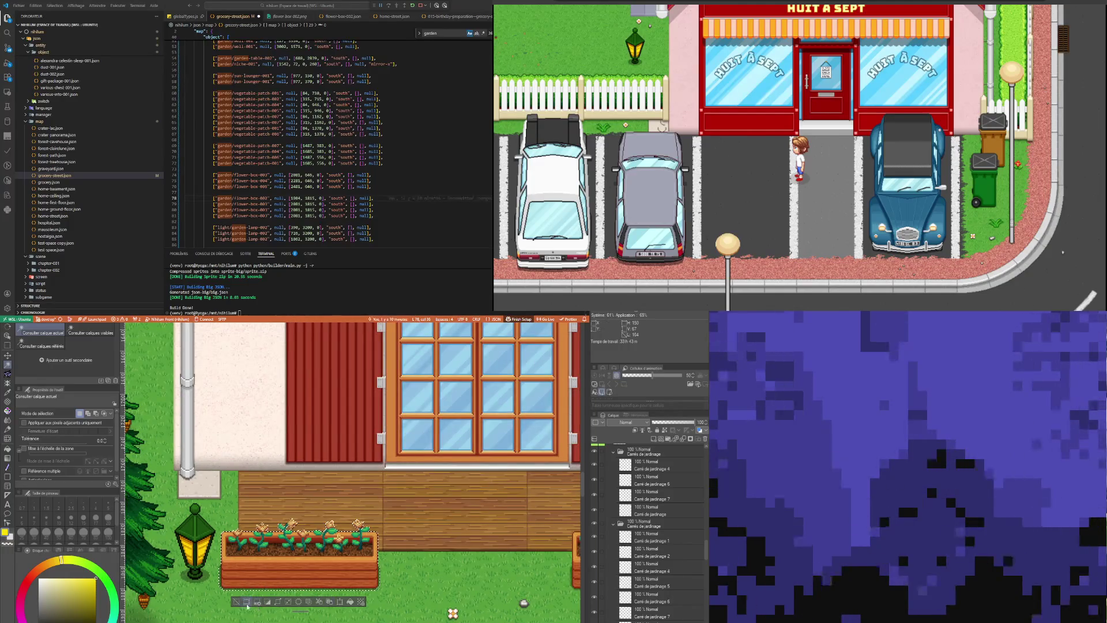
{"action": "scroll", "coordinate": [241, 604], "scroll_direction": "down", "scroll_amount": 3}
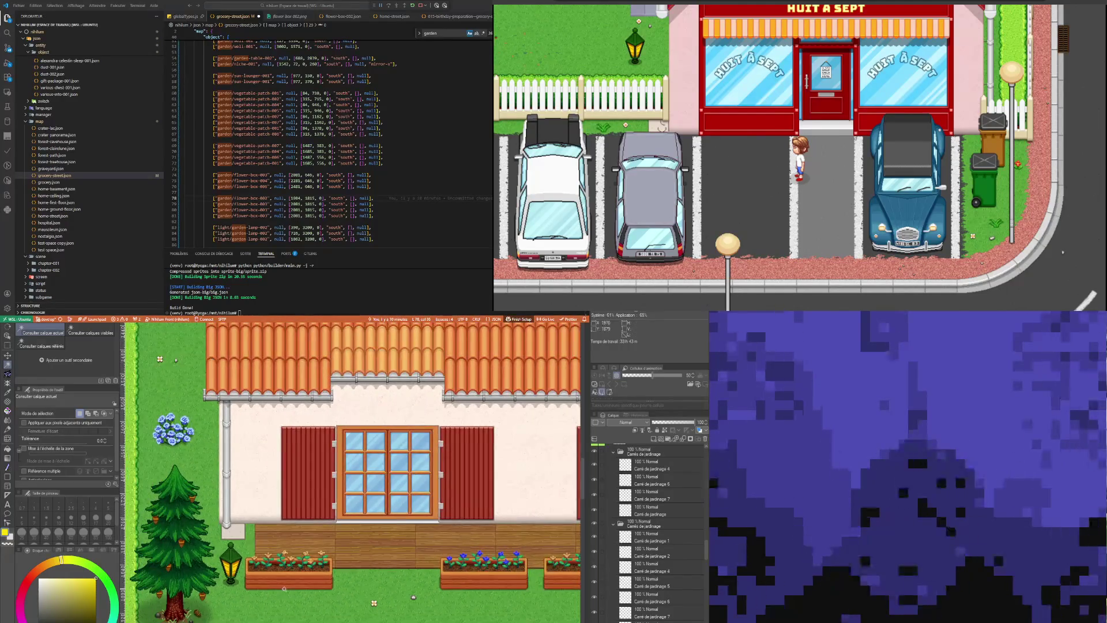
{"action": "scroll", "coordinate": [514, 583], "scroll_direction": "up", "scroll_amount": 4}
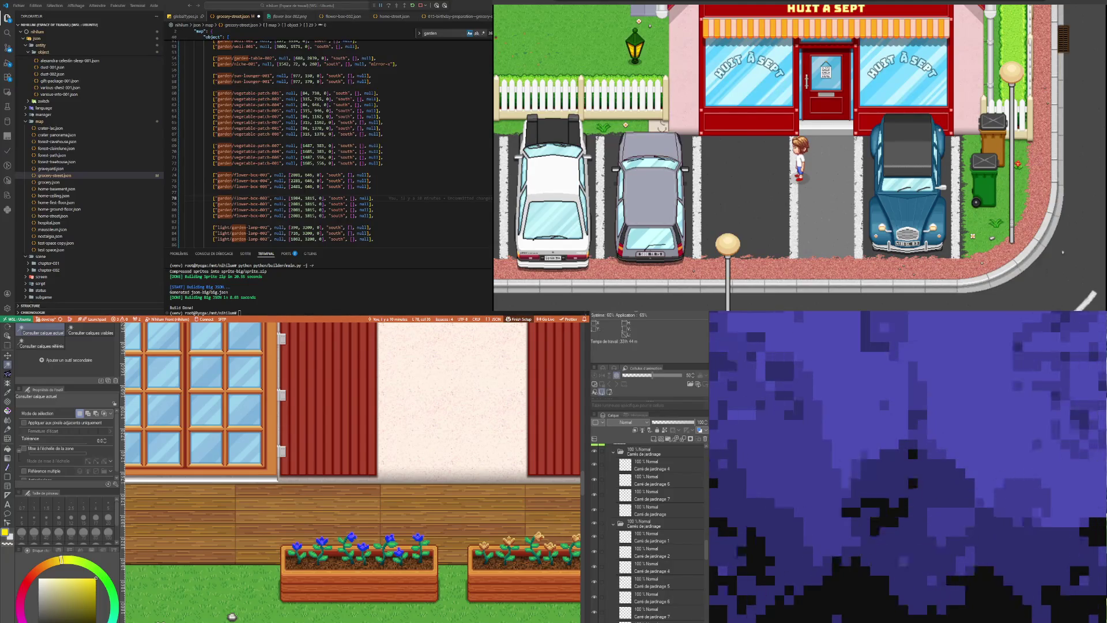
Auto Select the orange planter and start a transform to read its position
{"action": "left_click", "coordinate": [6, 337]}
{"action": "left_click", "coordinate": [316, 579]}
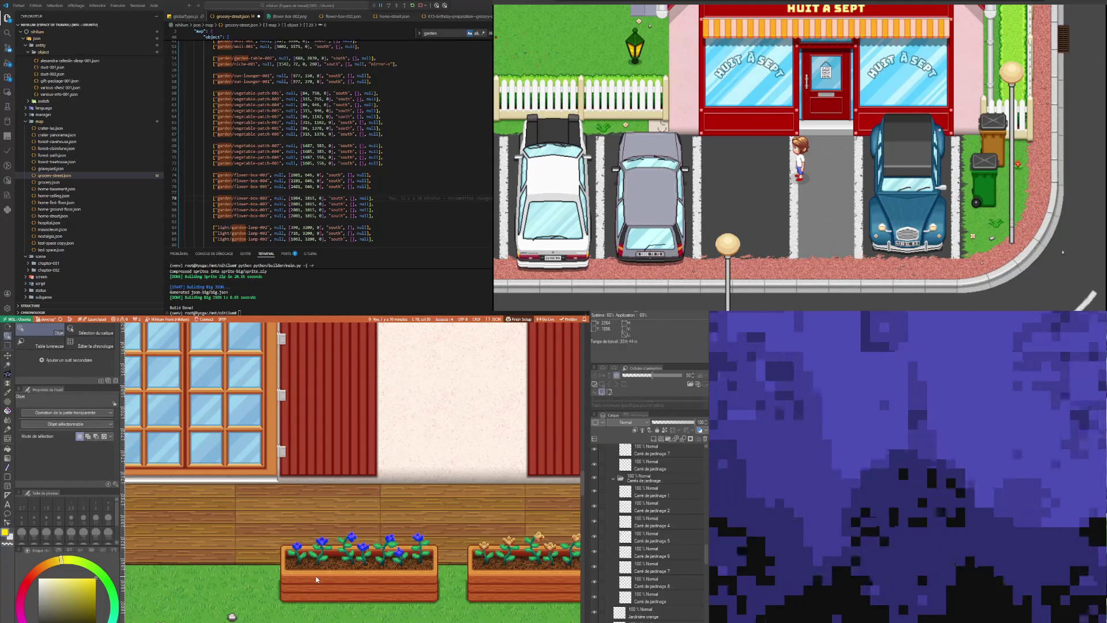
{"action": "key", "text": "w"}
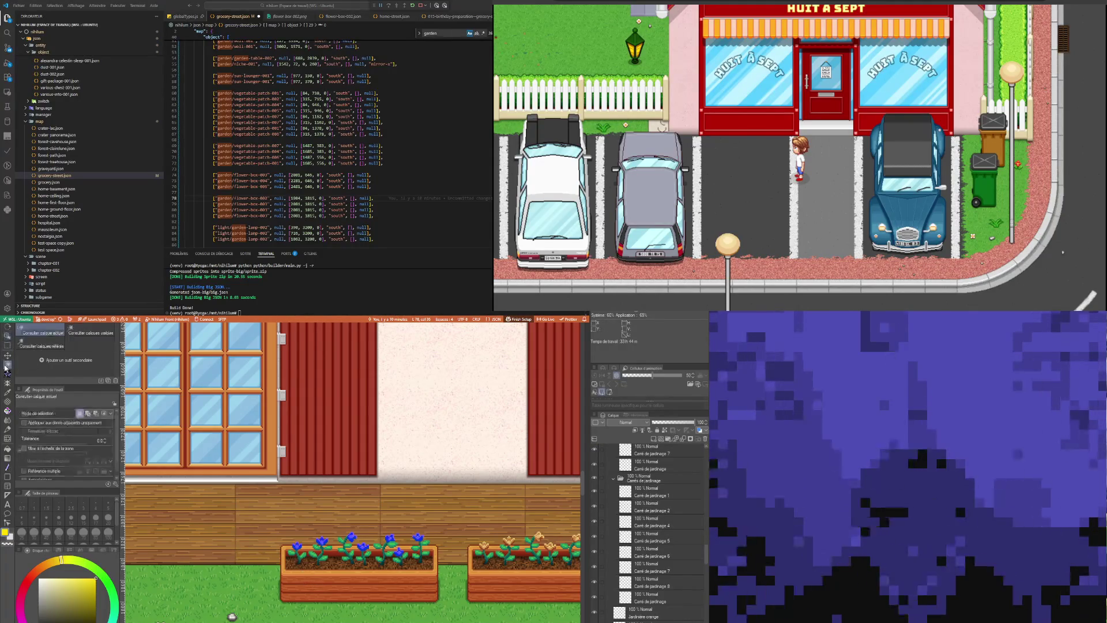
{"action": "left_click", "coordinate": [292, 562]}
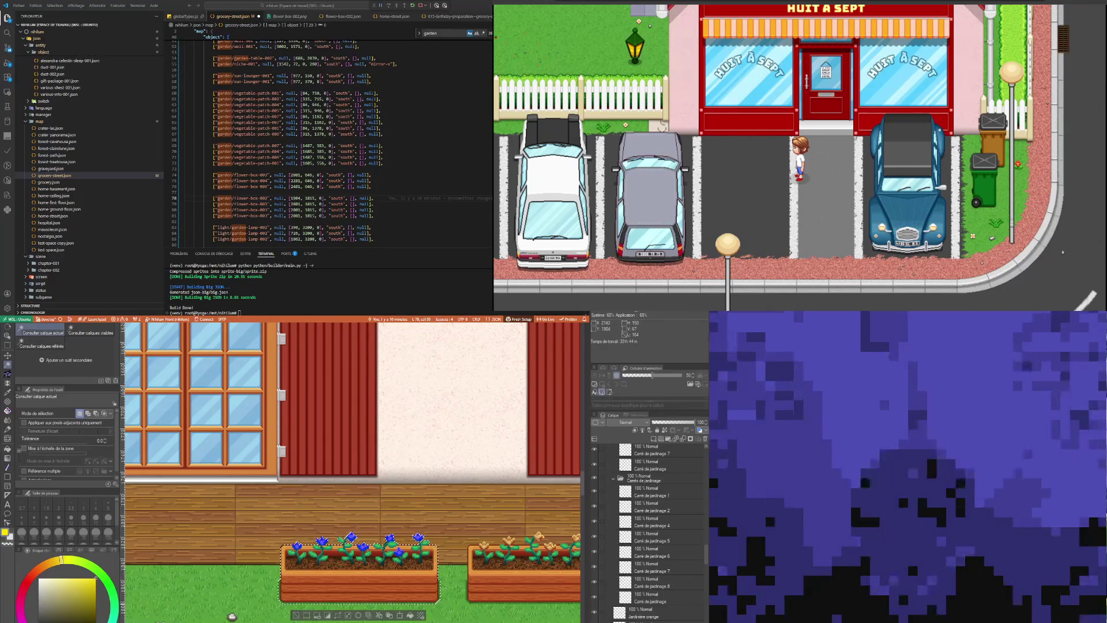
{"action": "left_click", "coordinate": [398, 616]}
{"action": "scroll", "coordinate": [288, 525], "scroll_direction": "up", "scroll_amount": 5}
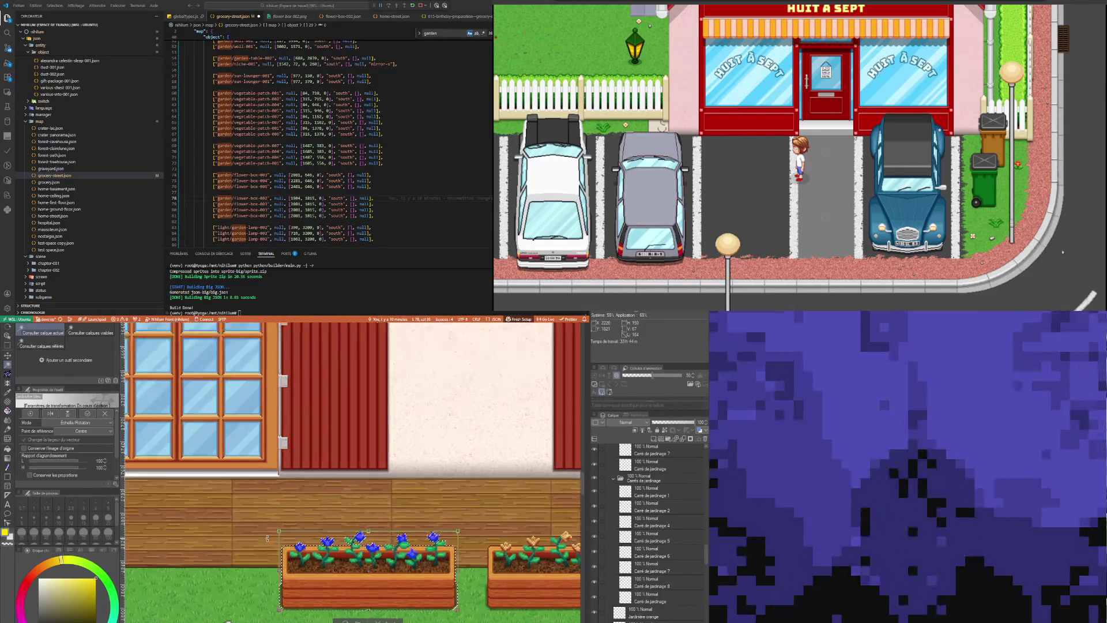
{"action": "scroll", "coordinate": [278, 518], "scroll_direction": "up", "scroll_amount": 5}
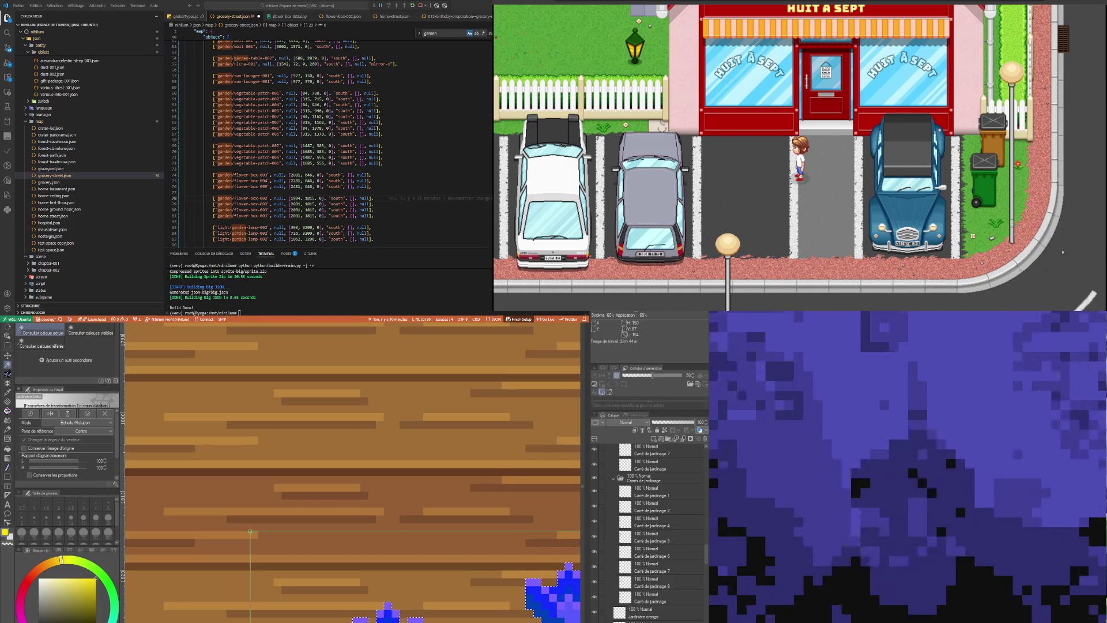
Change line 79's x from 2001 to 2230 and compare the flower-box-002 to 004 sprites
{"action": "left_click", "coordinate": [294, 204]}
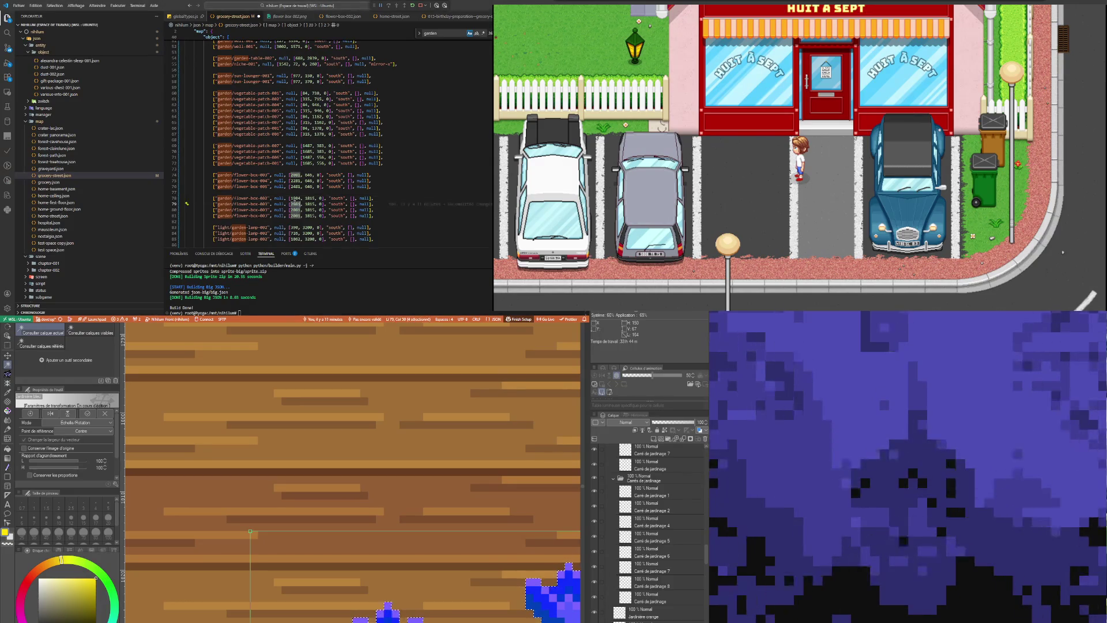
{"action": "type", "text": "230"}
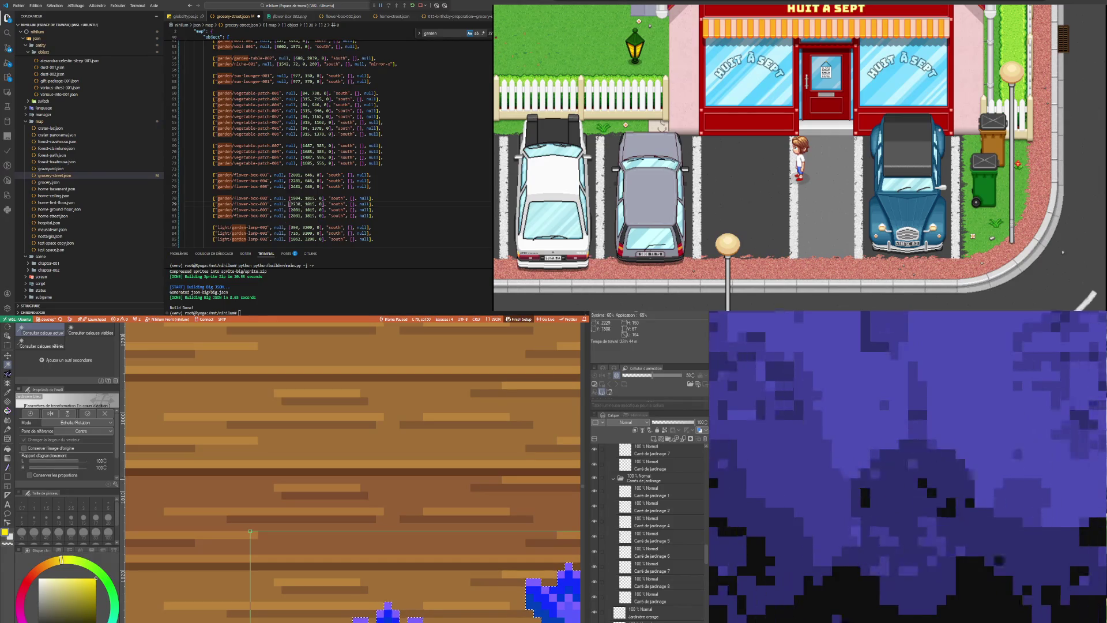
{"action": "scroll", "coordinate": [334, 465], "scroll_direction": "down", "scroll_amount": 3}
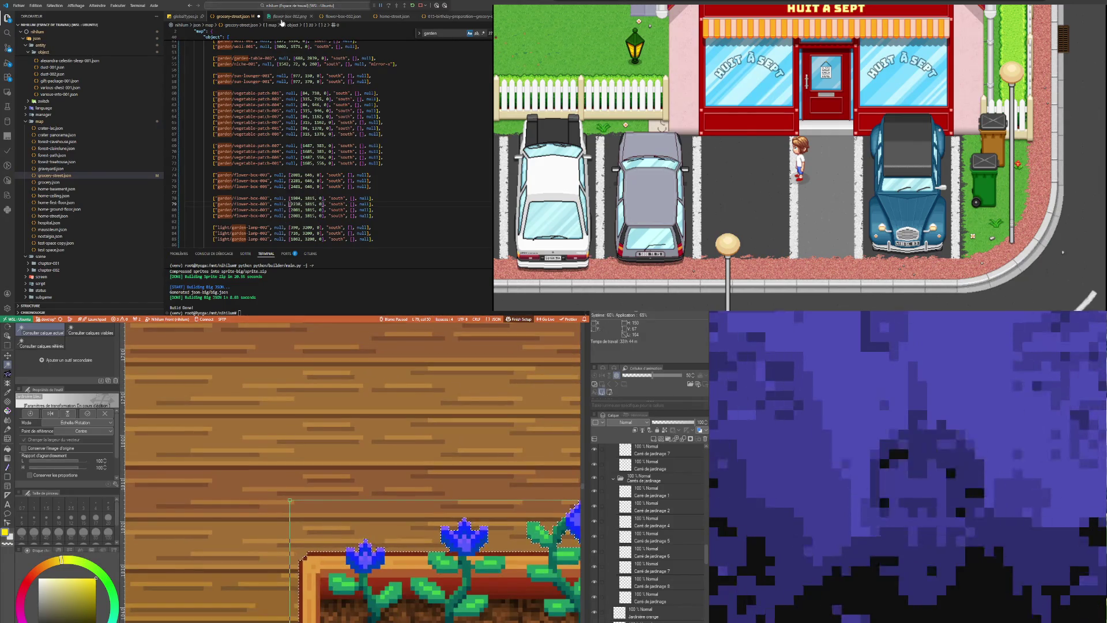
{"action": "left_click", "coordinate": [280, 17]}
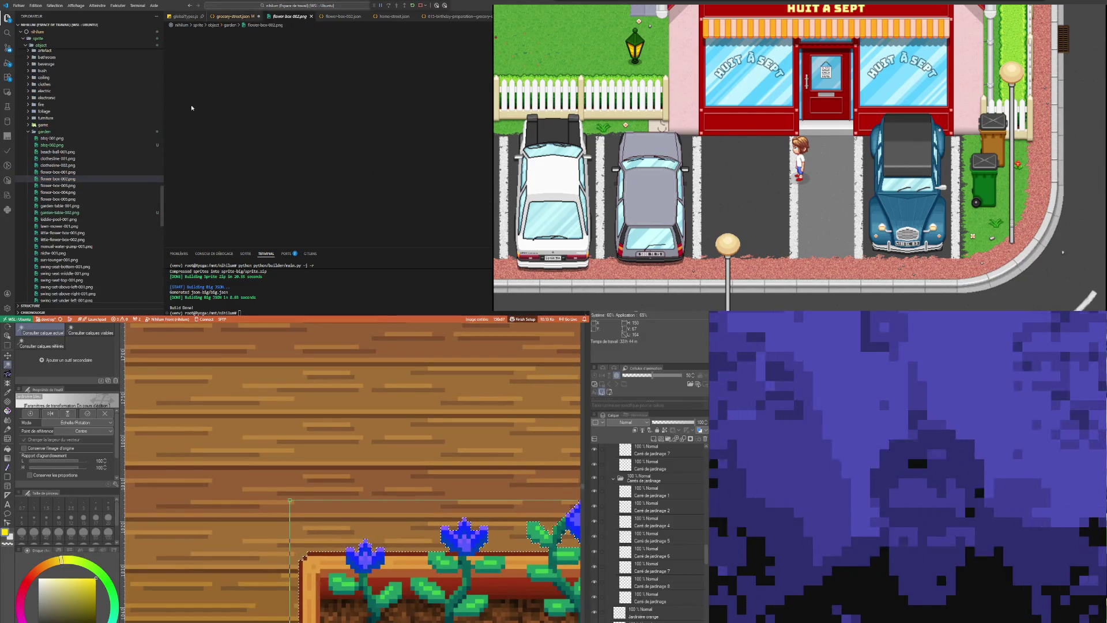
{"action": "left_click", "coordinate": [62, 185]}
{"action": "left_click", "coordinate": [62, 193]}
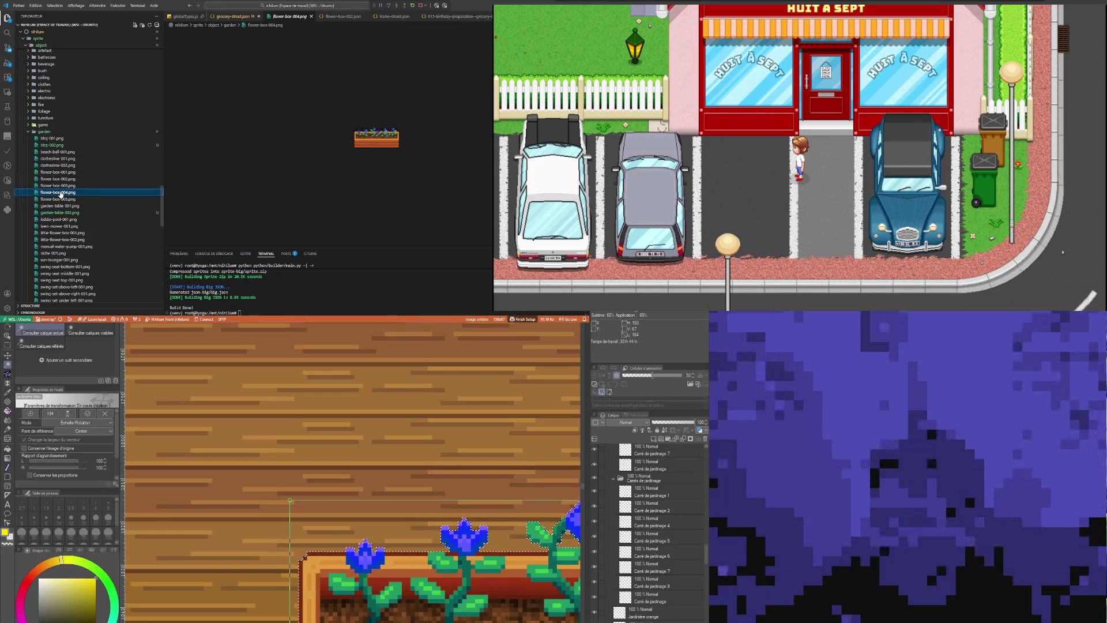
{"action": "left_click", "coordinate": [229, 16]}
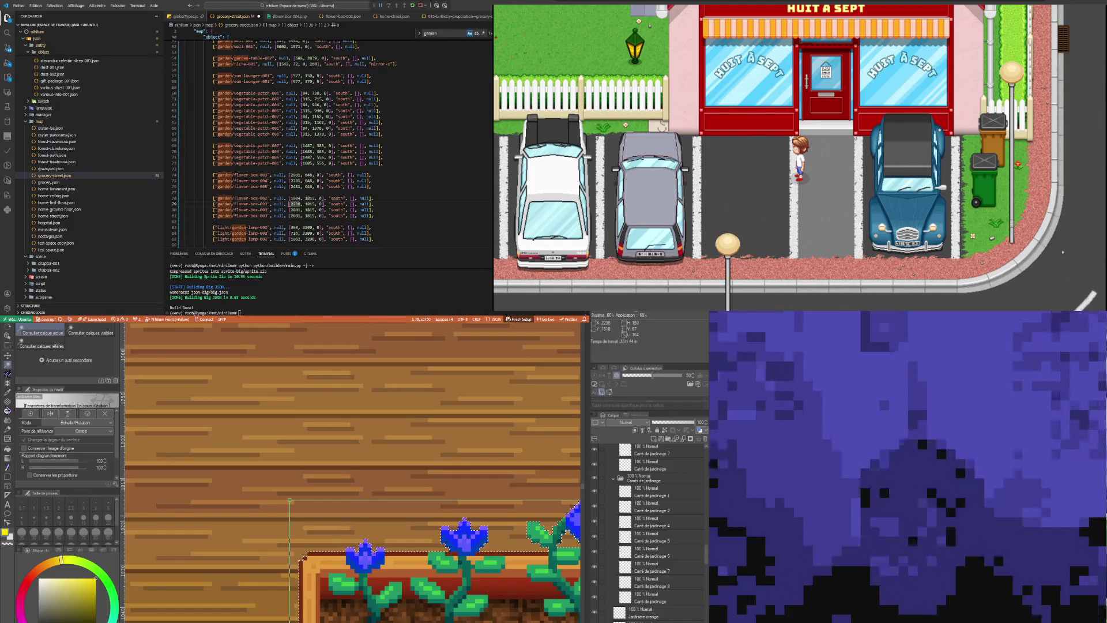
End the planter transform and zoom out to see the window and flower boxes
{"action": "key", "text": "ctrl+minus"}
{"action": "key", "text": "w"}
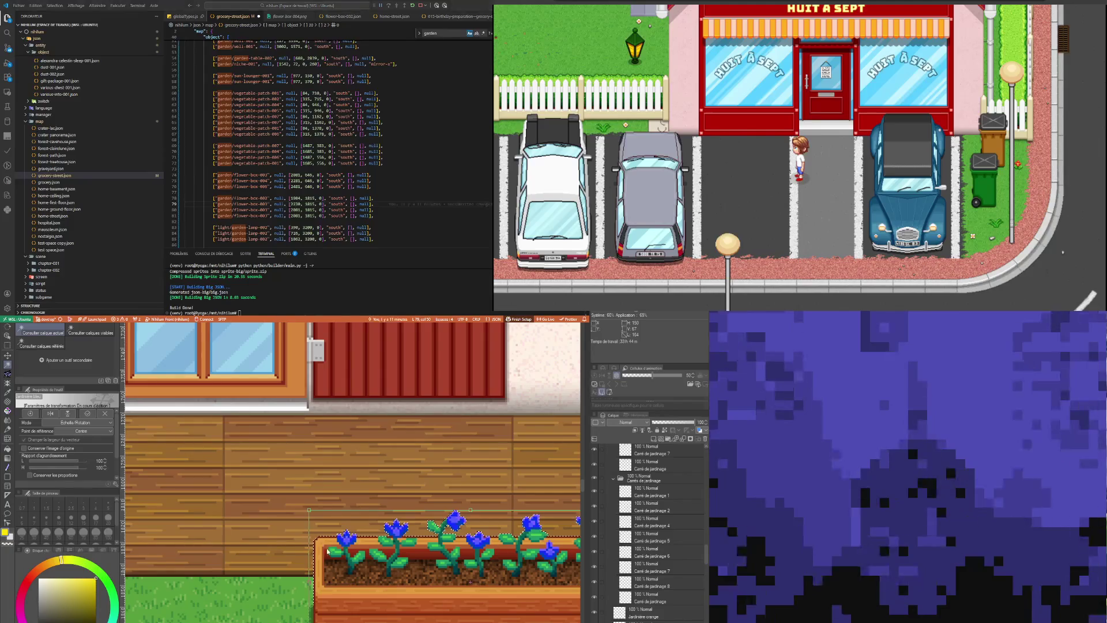
{"action": "key", "text": "ctrl+minus"}
{"action": "key", "text": "ctrl+minus"}
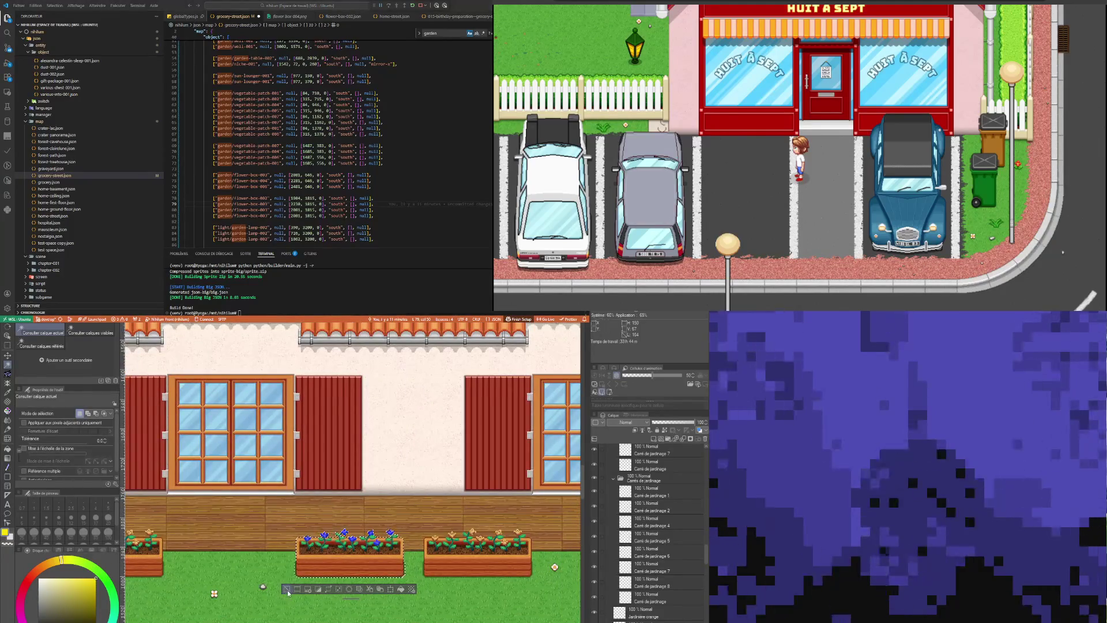
{"action": "scroll", "coordinate": [288, 590], "scroll_direction": "up", "scroll_amount": 2}
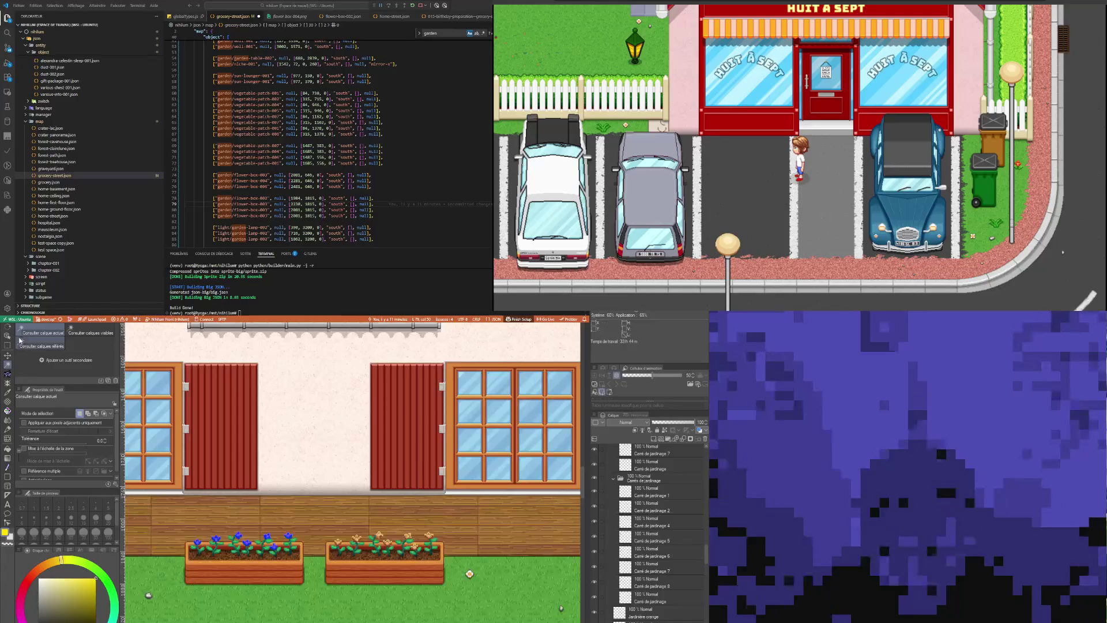
Auto Select the orange-flower planter and start a transform to read its position
{"action": "left_click", "coordinate": [8, 335]}
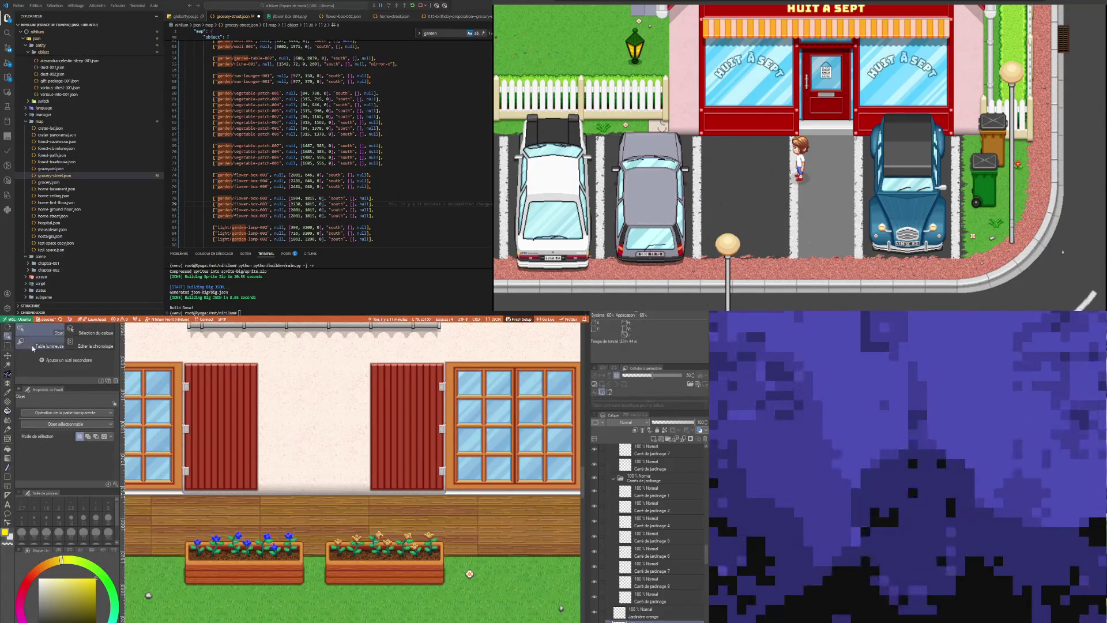
{"action": "left_click", "coordinate": [8, 366]}
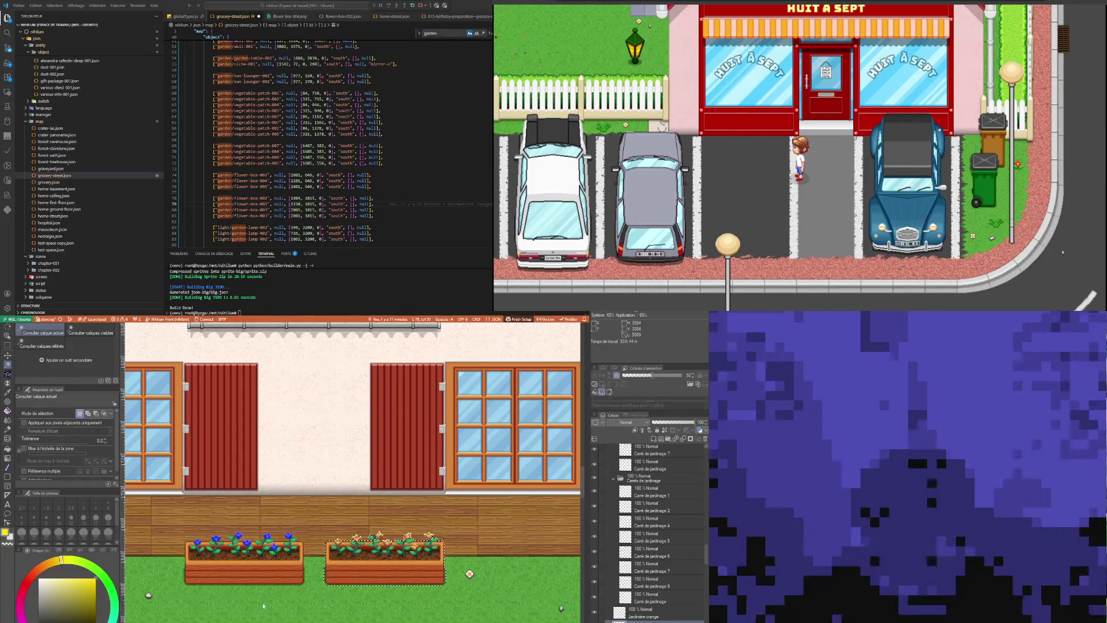
{"action": "scroll", "coordinate": [381, 517], "scroll_direction": "up", "scroll_amount": 3}
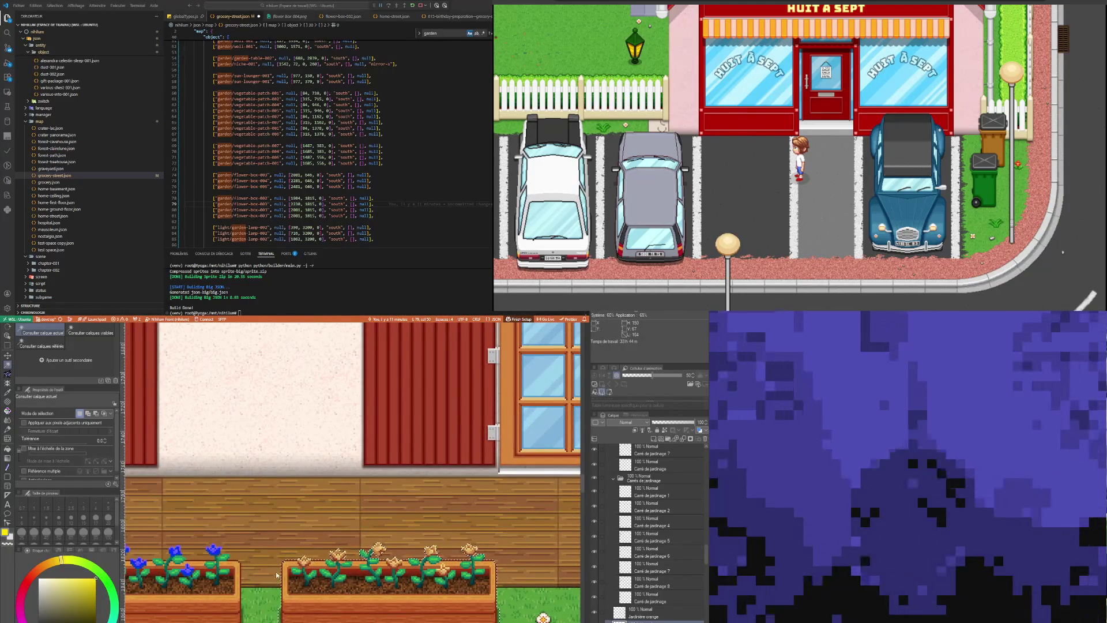
{"action": "key", "text": "ctrl+t"}
{"action": "scroll", "coordinate": [248, 550], "scroll_direction": "up", "scroll_amount": 5}
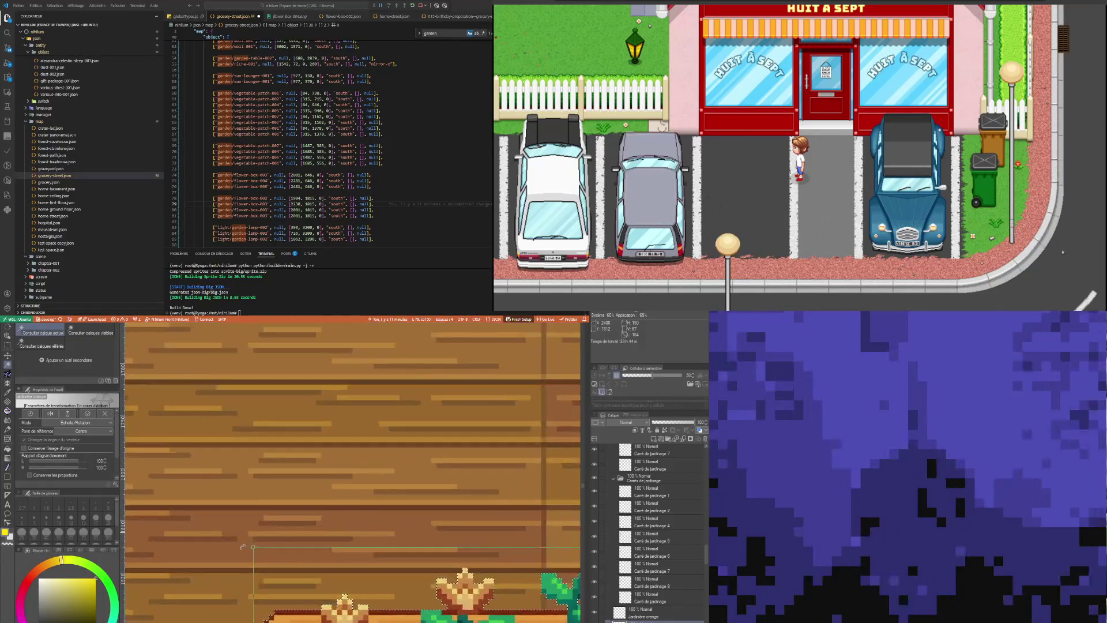
{"action": "scroll", "coordinate": [245, 548], "scroll_direction": "up", "scroll_amount": 3}
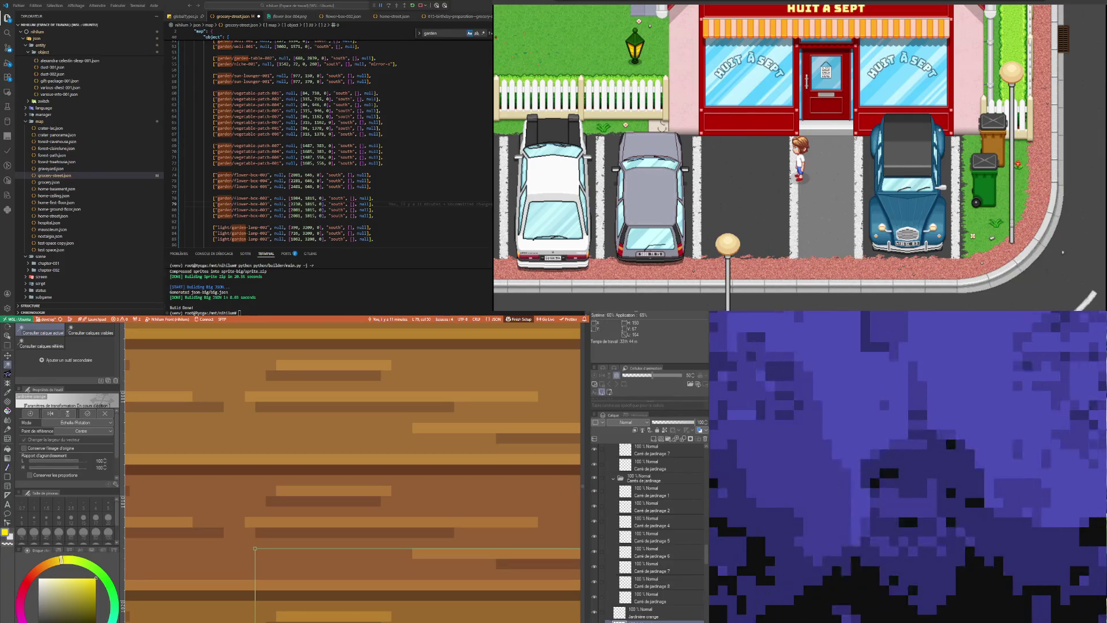
Select the 2001 value on line 80 and commit the planter transform
{"action": "double_click", "coordinate": [295, 210]}
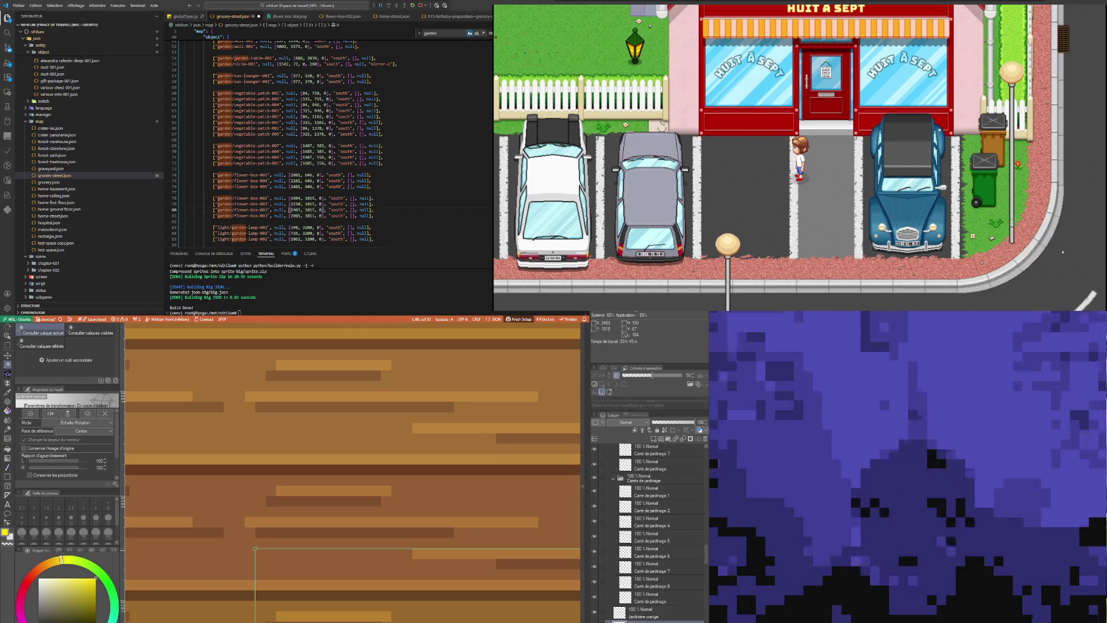
{"action": "scroll", "coordinate": [254, 548], "scroll_direction": "down", "scroll_amount": 8}
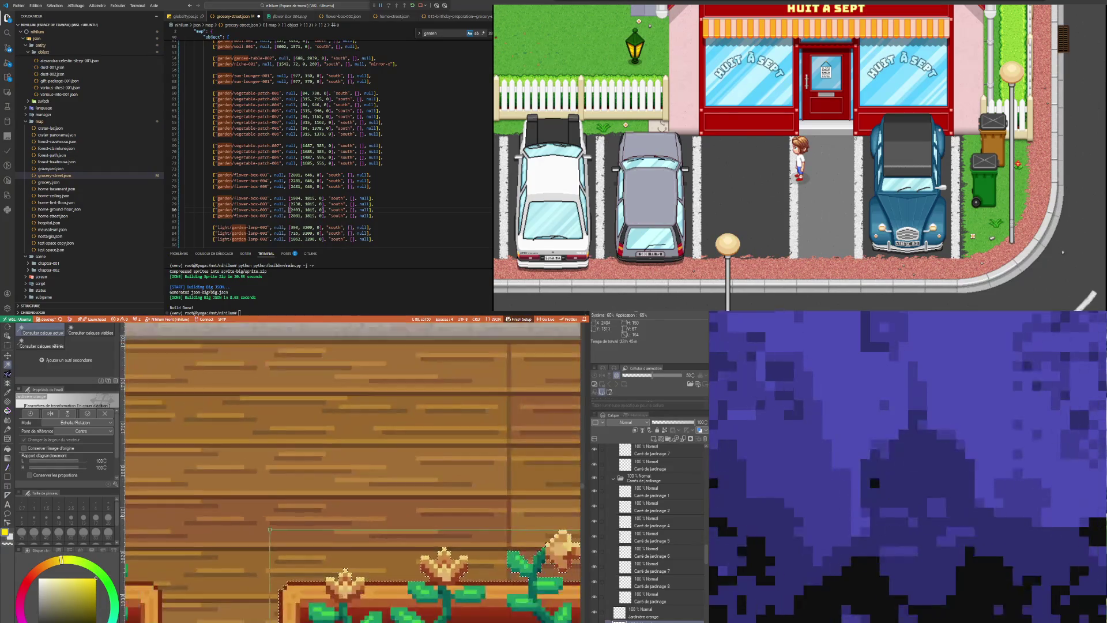
{"action": "scroll", "coordinate": [404, 580], "scroll_direction": "down", "scroll_amount": 4}
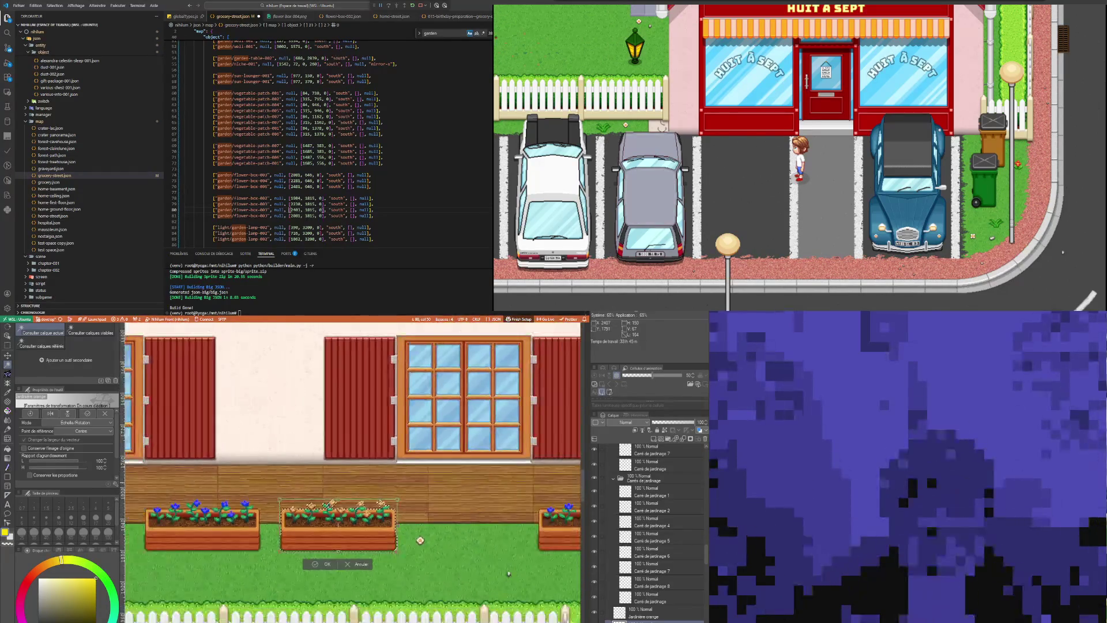
{"action": "key", "text": "Return"}
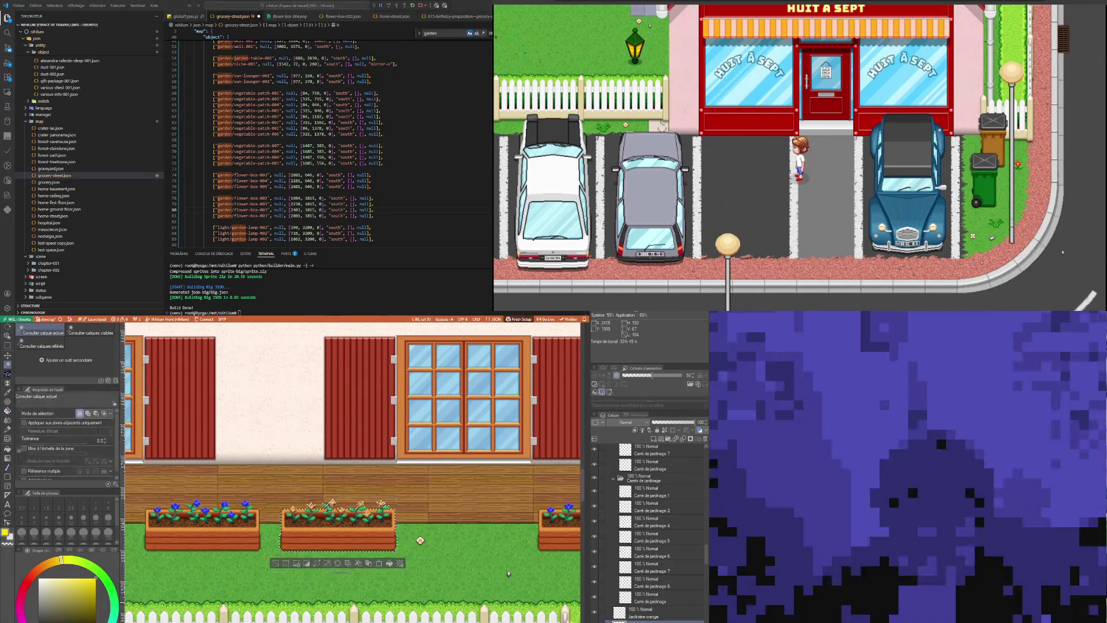
{"action": "scroll", "coordinate": [277, 567], "scroll_direction": "down", "scroll_amount": 6}
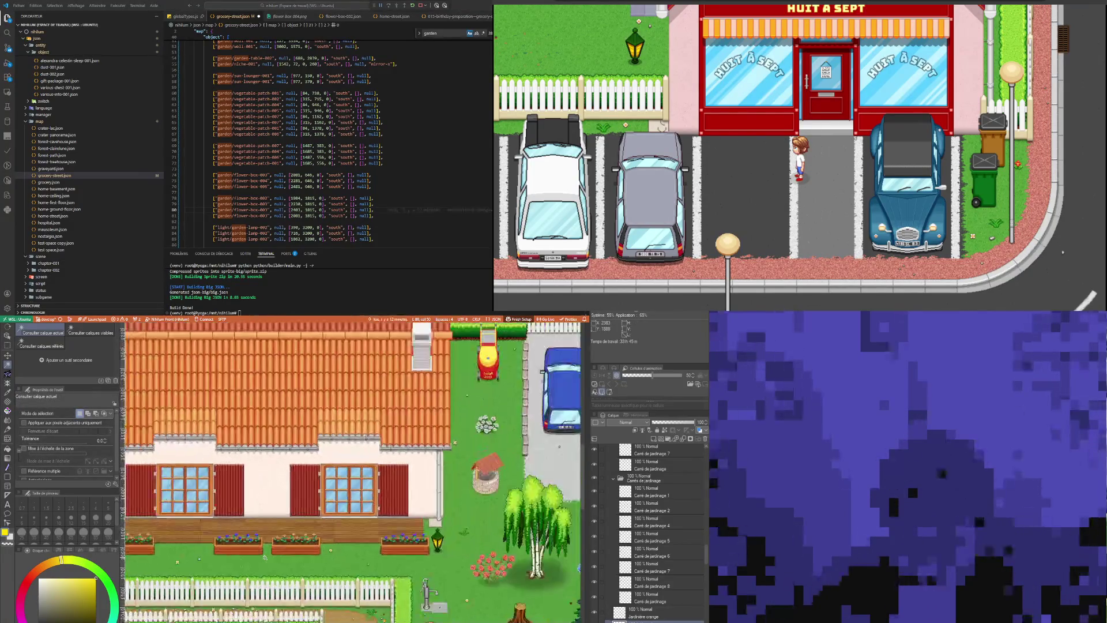
Auto Select the blue-flower box below the window and start transforming it
{"action": "scroll", "coordinate": [368, 548], "scroll_direction": "up", "scroll_amount": 3}
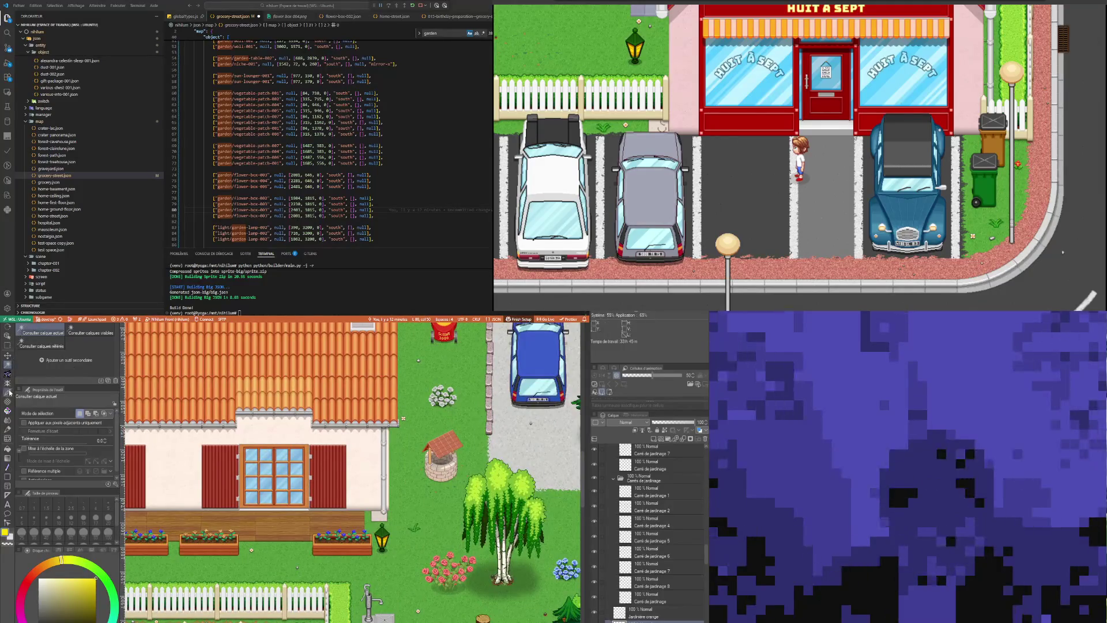
{"action": "left_click", "coordinate": [8, 336]}
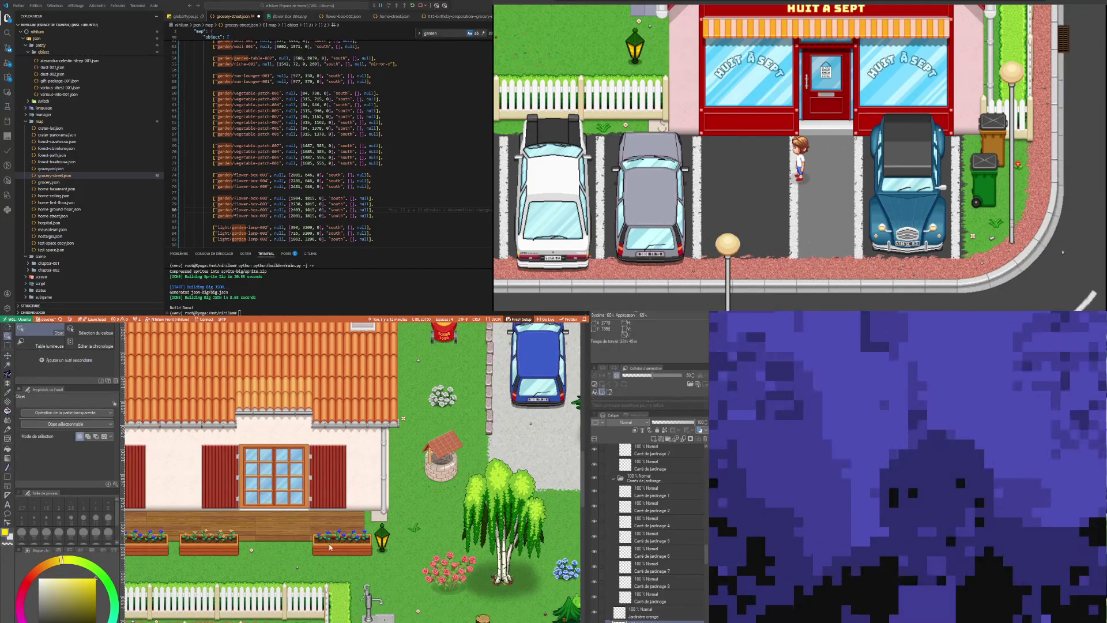
{"action": "left_click", "coordinate": [8, 366]}
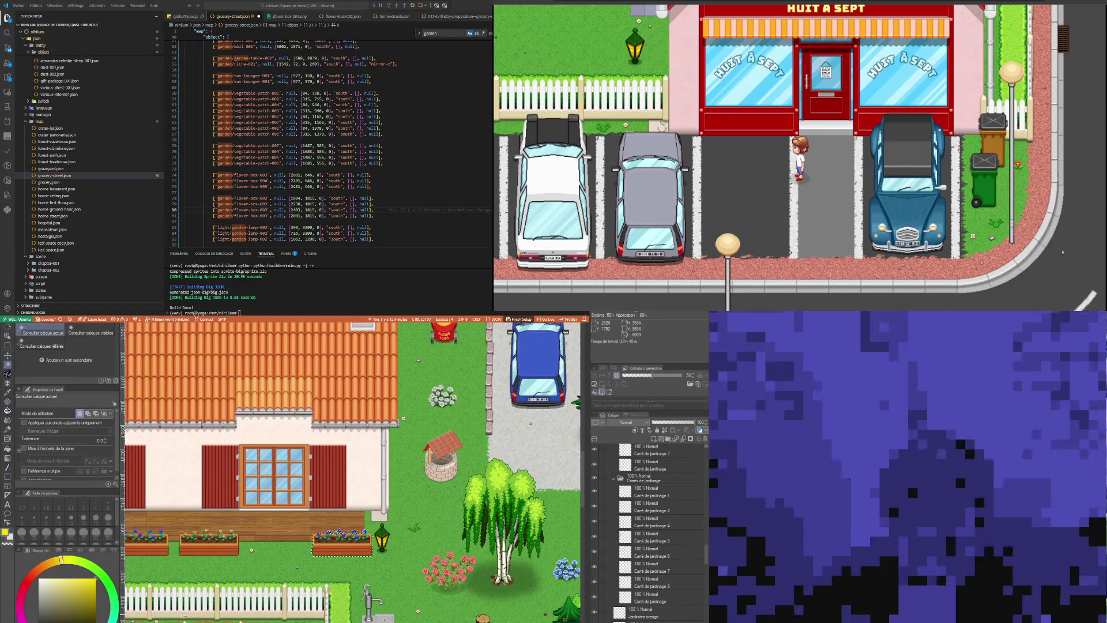
{"action": "scroll", "coordinate": [339, 531], "scroll_direction": "up", "scroll_amount": 5}
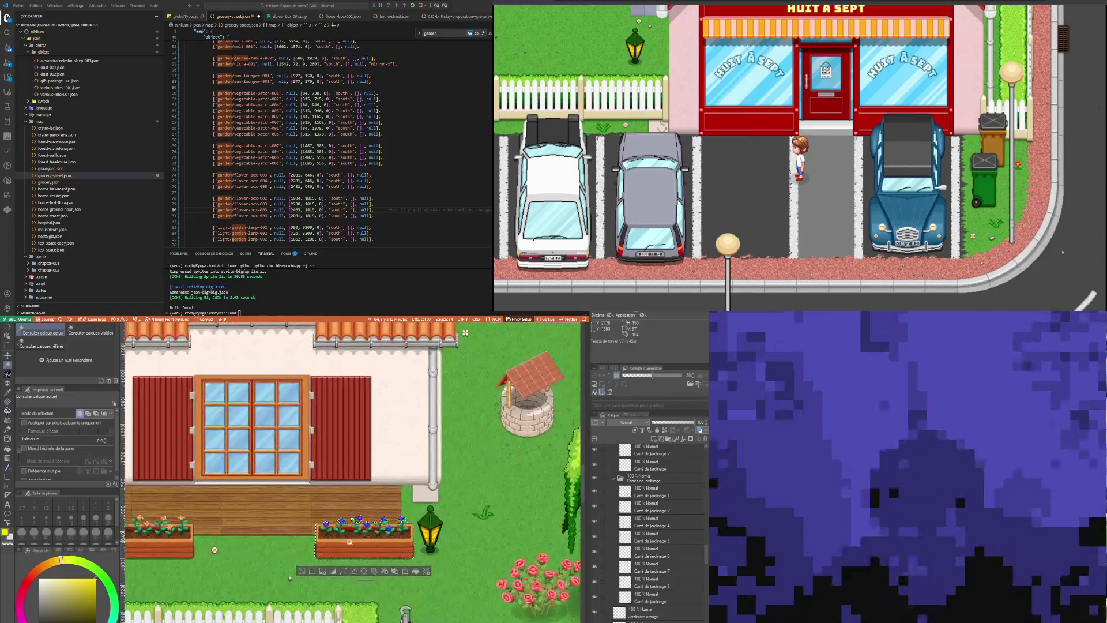
{"action": "scroll", "coordinate": [336, 525], "scroll_direction": "up", "scroll_amount": 3}
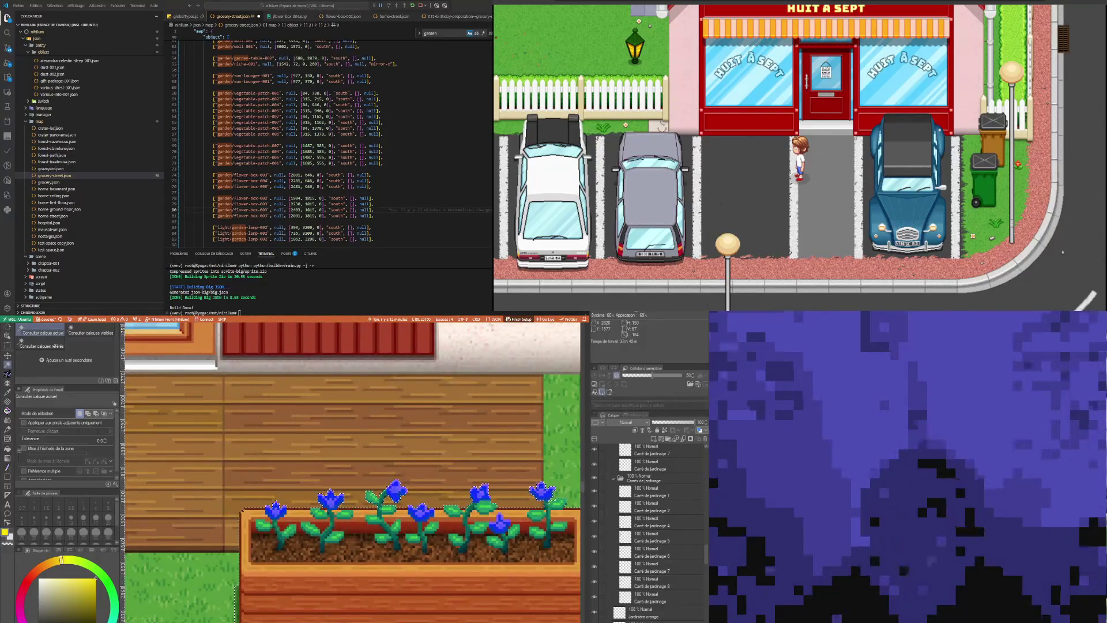
{"action": "key", "text": "ctrl+t"}
{"action": "scroll", "coordinate": [225, 485], "scroll_direction": "up", "scroll_amount": 5}
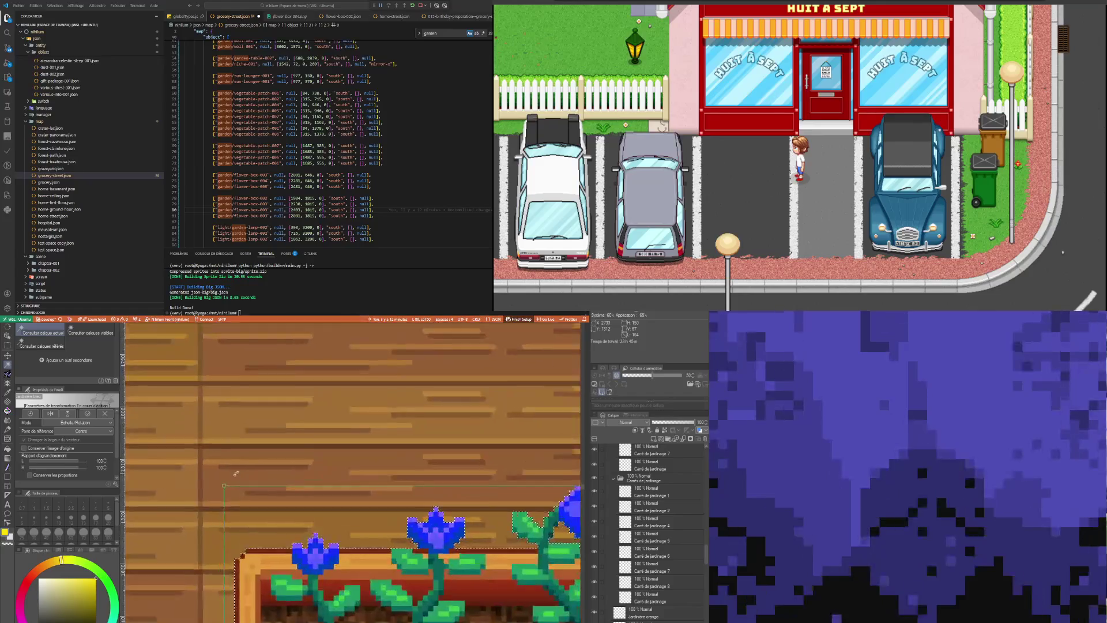
{"action": "scroll", "coordinate": [224, 484], "scroll_direction": "up", "scroll_amount": 3}
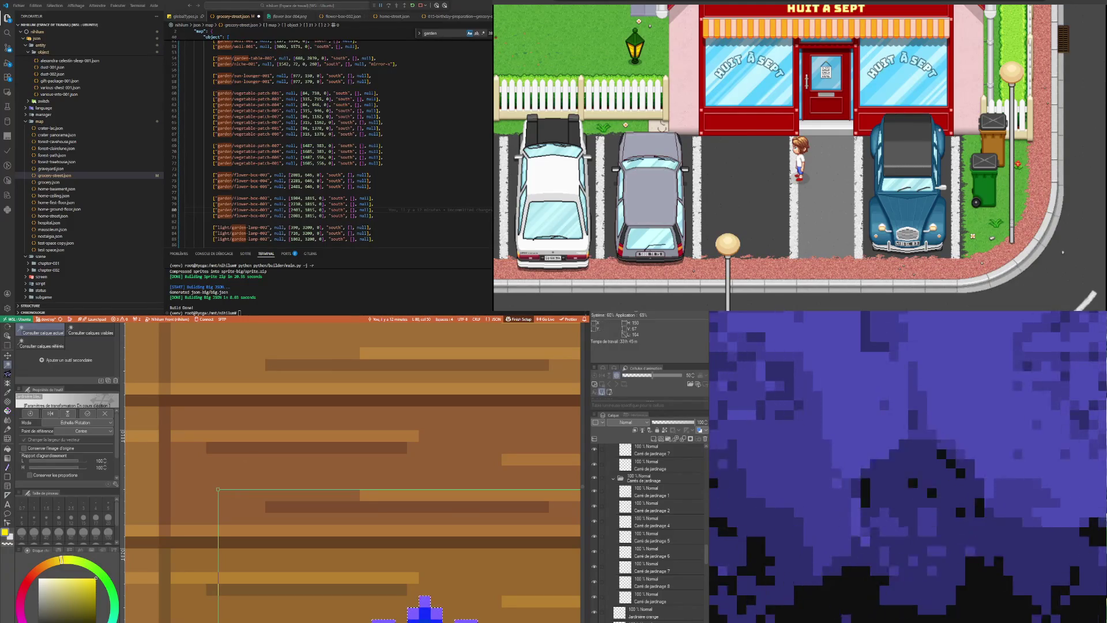
Check line 81 of the map JSON and zoom out to the whole house and garden
{"action": "left_click", "coordinate": [294, 214]}
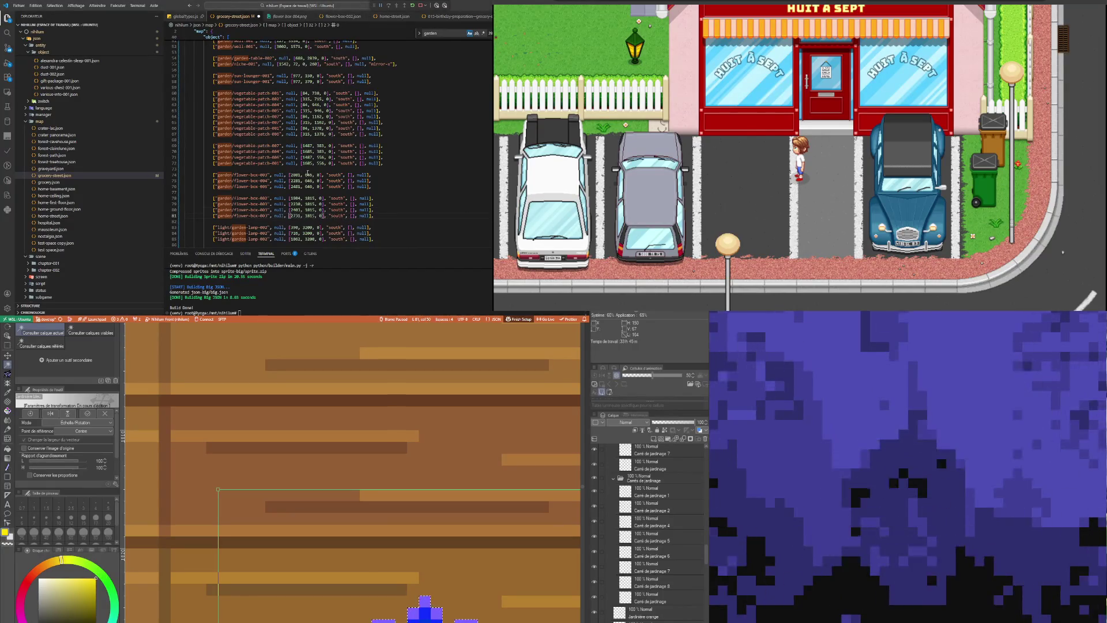
{"action": "left_click", "coordinate": [309, 141]}
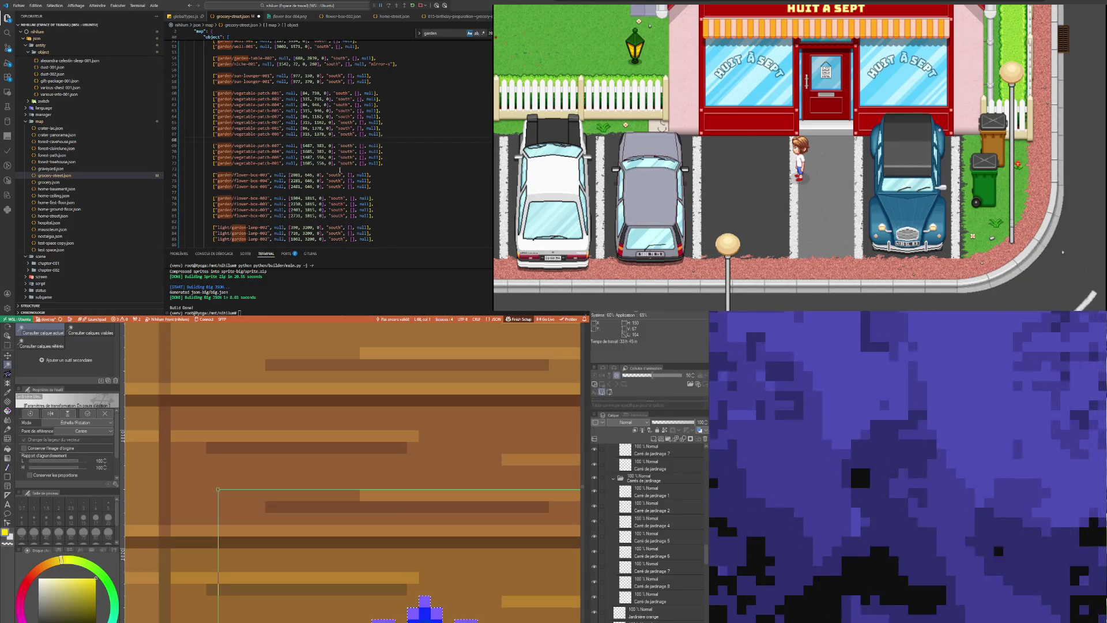
{"action": "key", "text": "ctrl+minus"}
{"action": "key", "text": "ctrl+minus"}
{"action": "key", "text": "ctrl+minus"}
{"action": "key", "text": "ctrl+minus"}
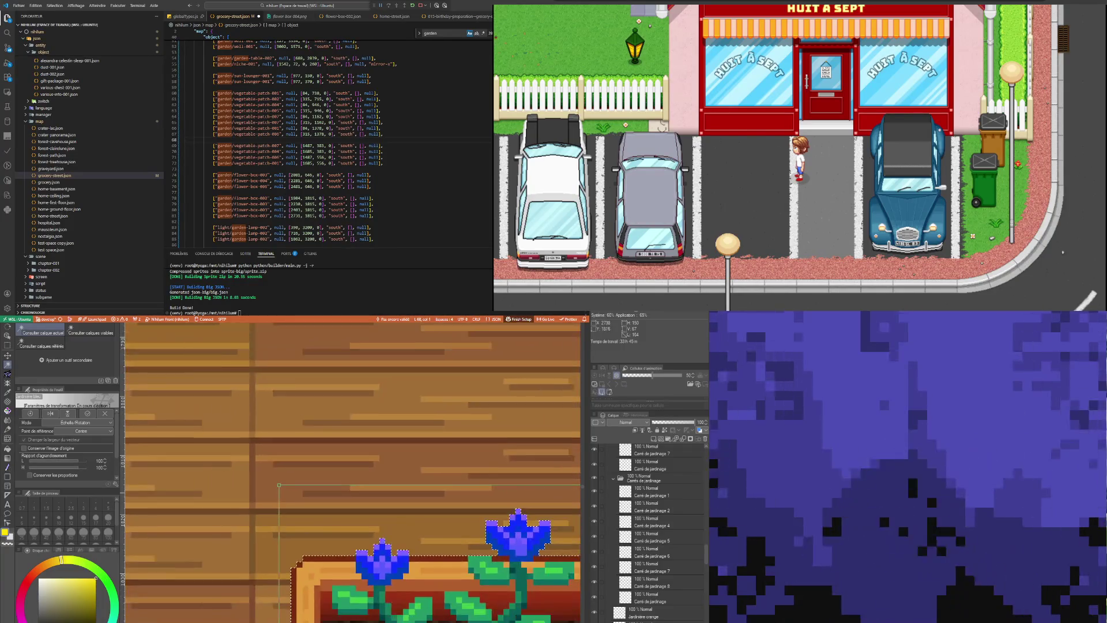
{"action": "key", "text": "ctrl+minus"}
{"action": "key", "text": "ctrl+minus"}
{"action": "key", "text": "ctrl+minus"}
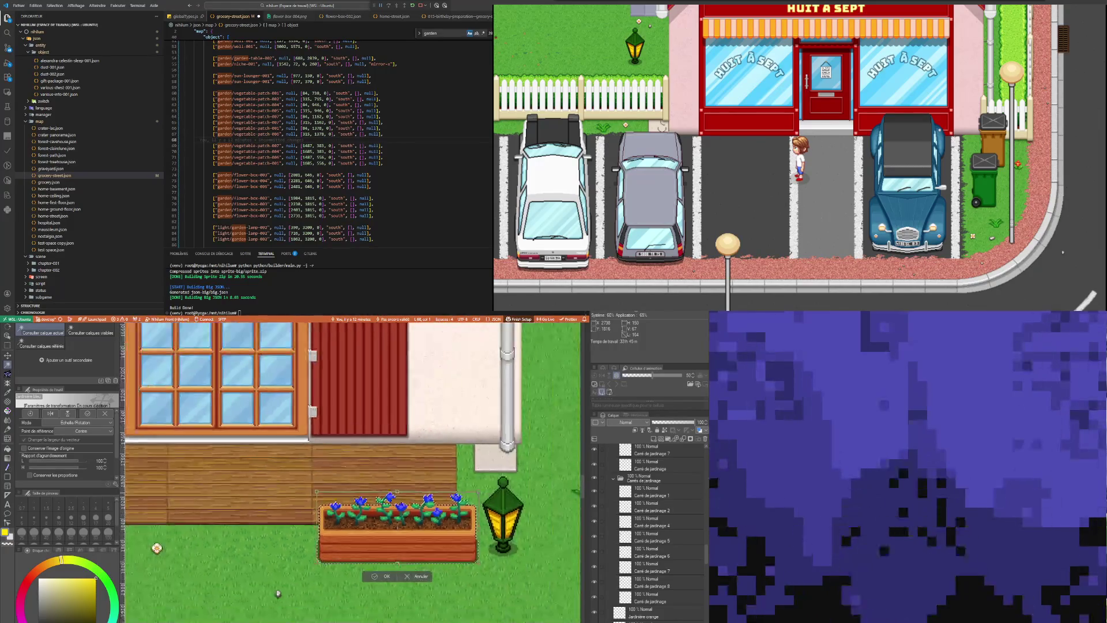
{"action": "key", "text": "ctrl+minus"}
{"action": "key", "text": "ctrl+minus"}
{"action": "key", "text": "ctrl+minus"}
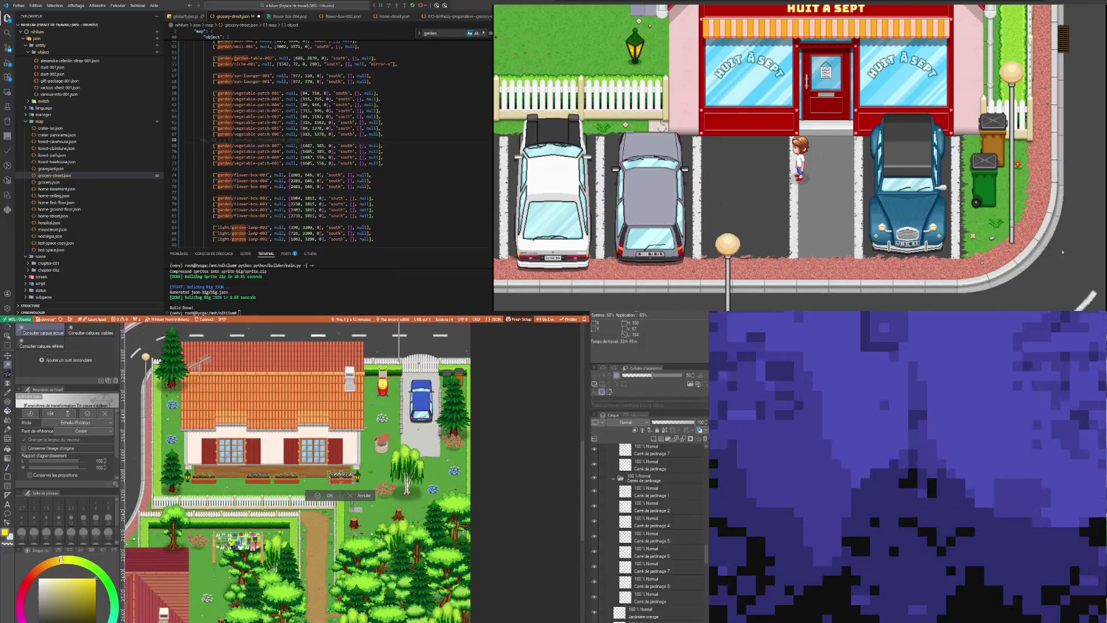
Finish the blue-flower box transform, deselect, and zoom to the pink house's planter
{"action": "left_click", "coordinate": [364, 497]}
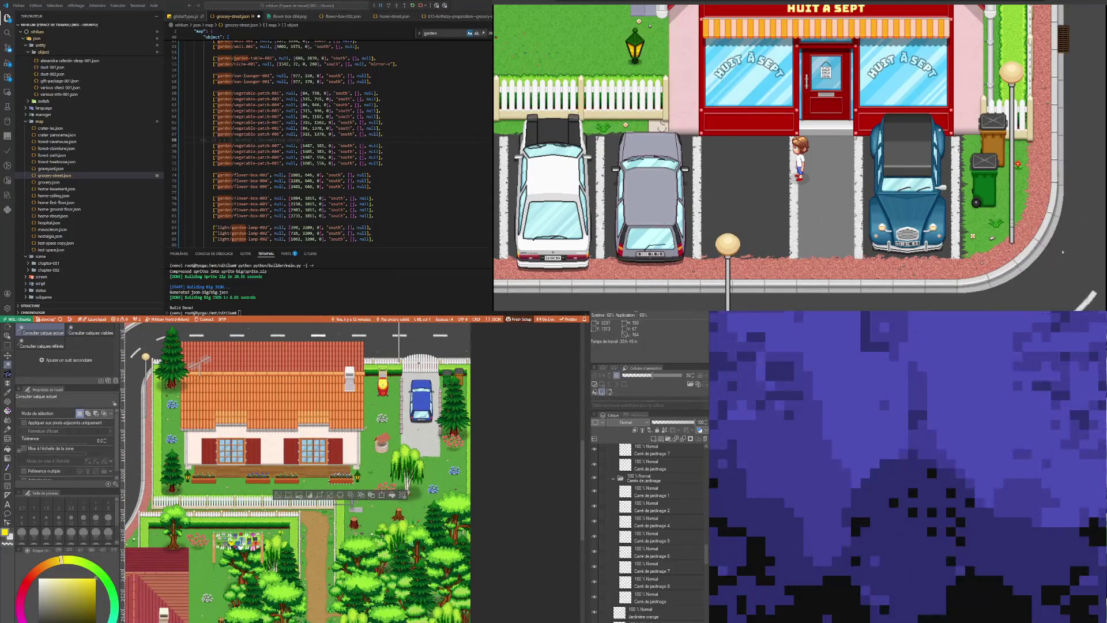
{"action": "left_click", "coordinate": [279, 494]}
{"action": "key", "text": "ctrl+minus"}
{"action": "key", "text": "ctrl+minus"}
{"action": "key", "text": "ctrl+minus"}
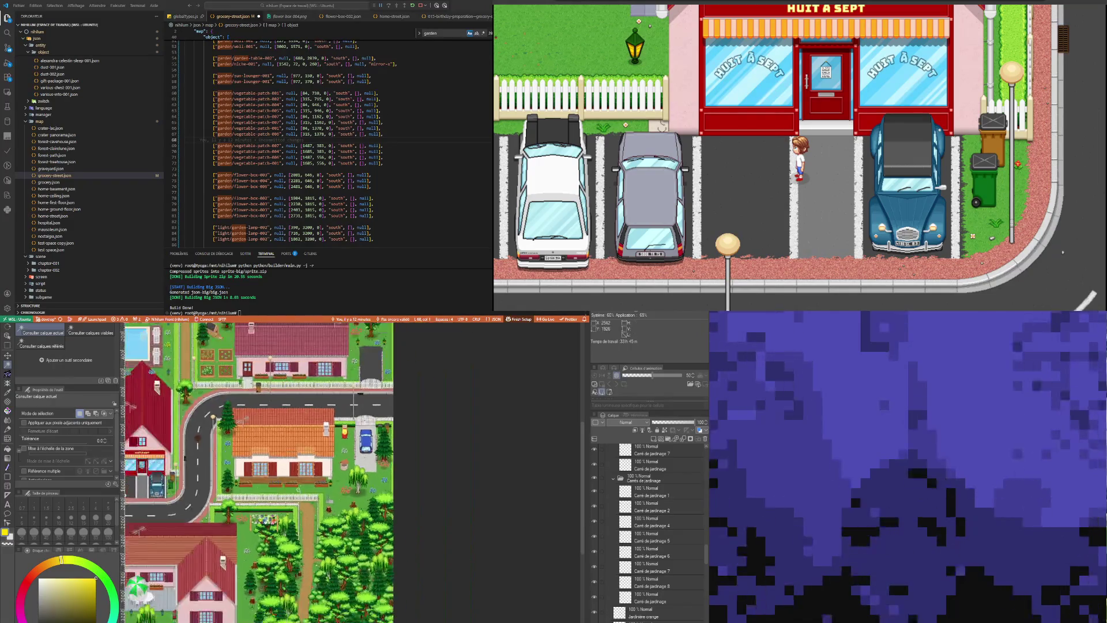
{"action": "key", "text": "ctrl+plus"}
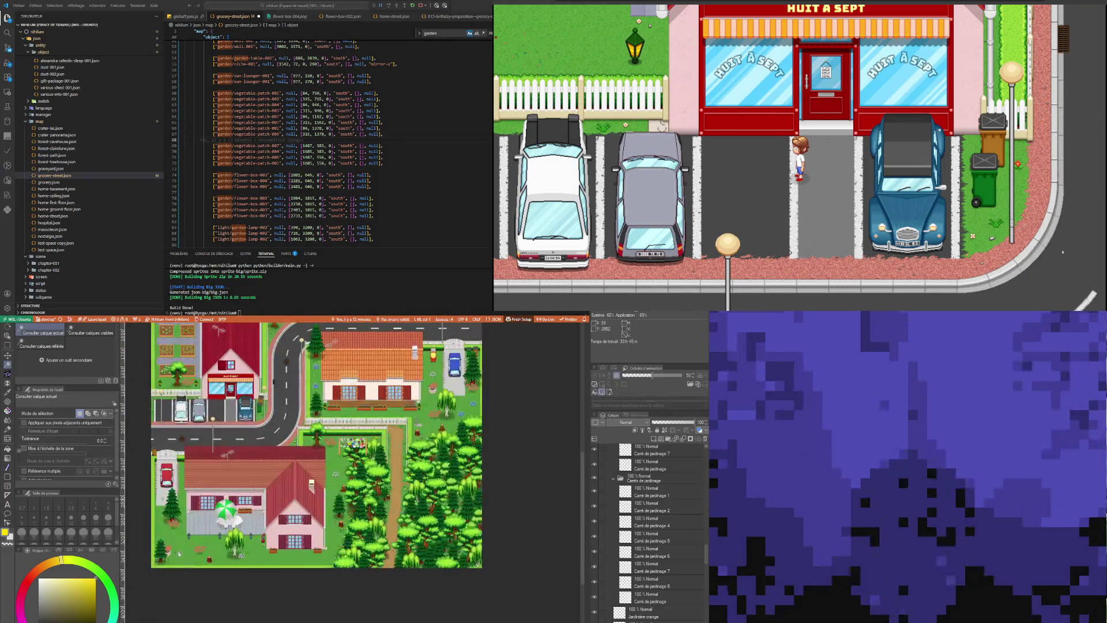
{"action": "scroll", "coordinate": [222, 507], "scroll_direction": "up", "scroll_amount": 5}
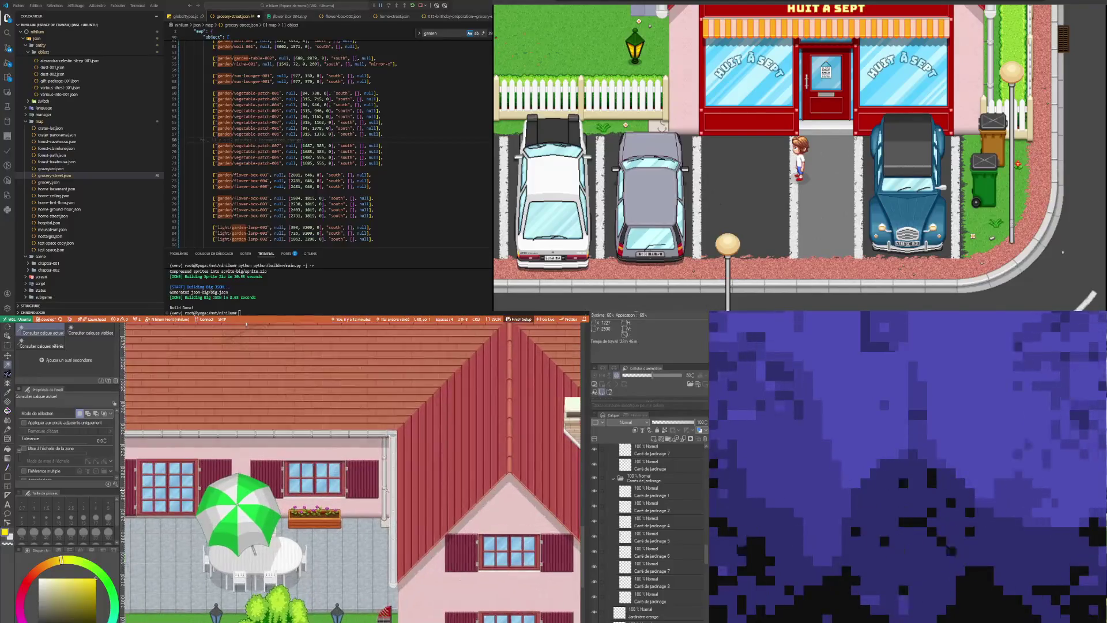
{"action": "scroll", "coordinate": [301, 520], "scroll_direction": "up", "scroll_amount": 3}
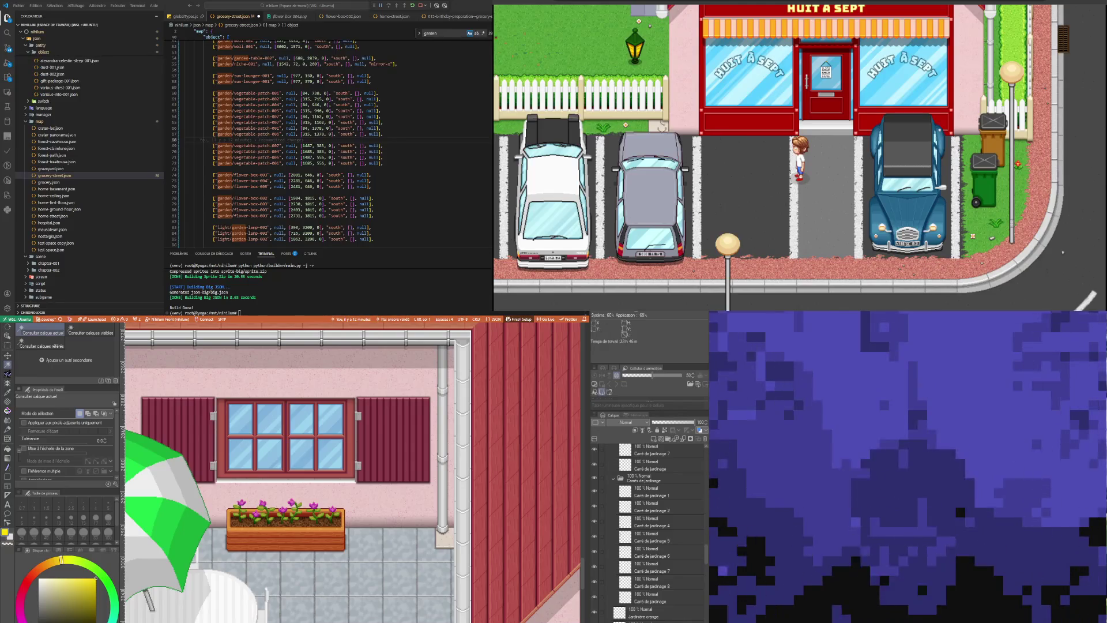
Duplicate the line-81 flower-box entry as a new entry on line 83
{"action": "left_click_drag", "start_coordinate": [260, 209], "coordinate": [266, 209]}
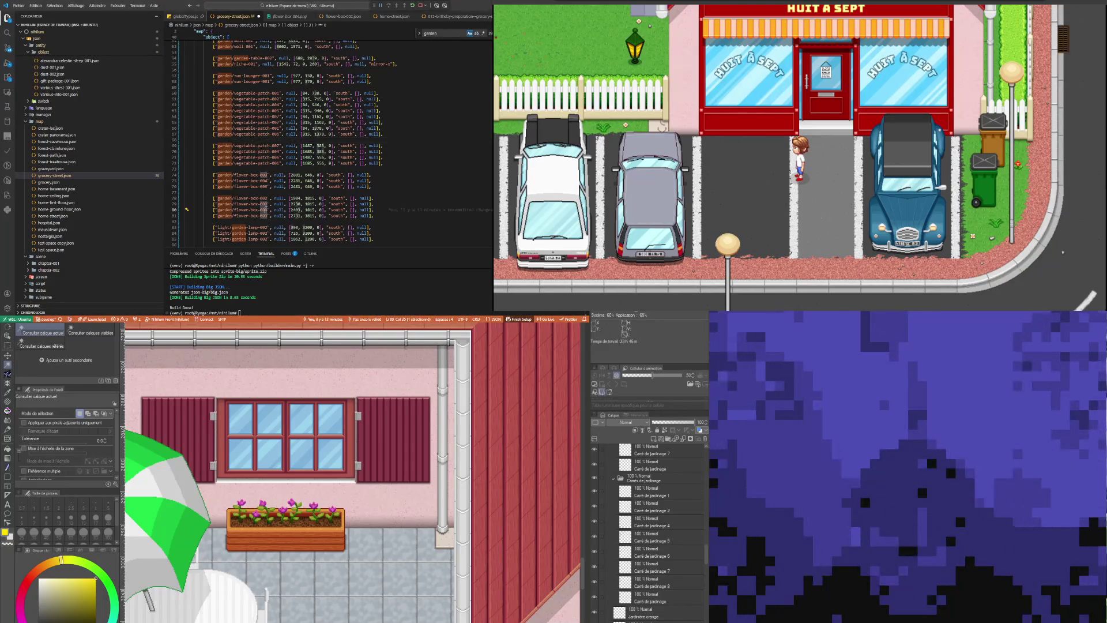
{"action": "left_click", "coordinate": [215, 221]}
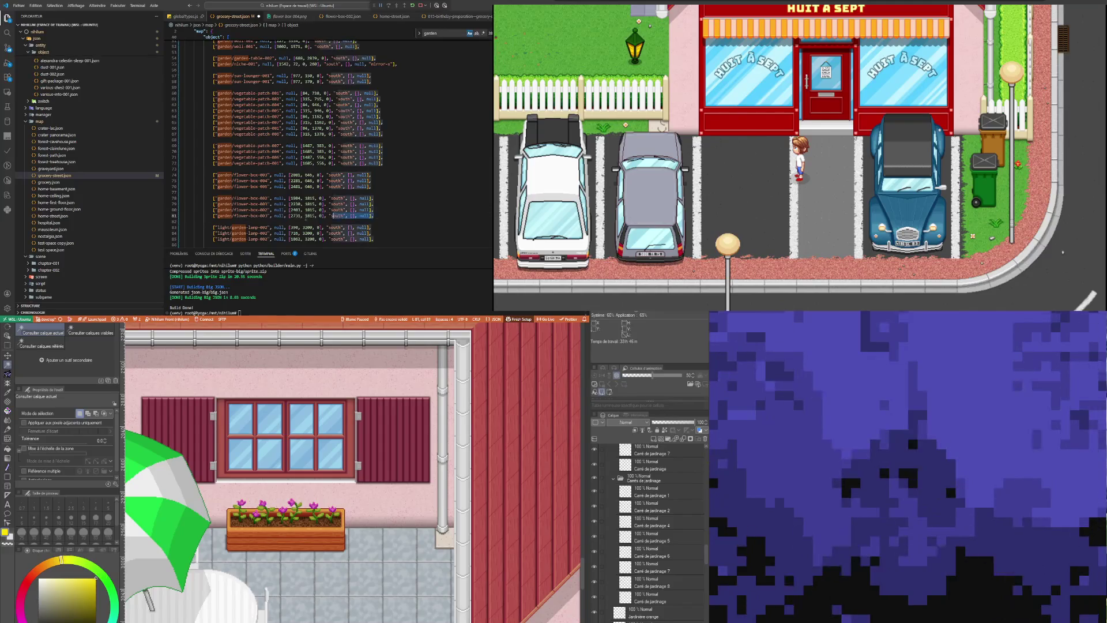
{"action": "left_click_drag", "start_coordinate": [216, 221], "coordinate": [213, 216]}
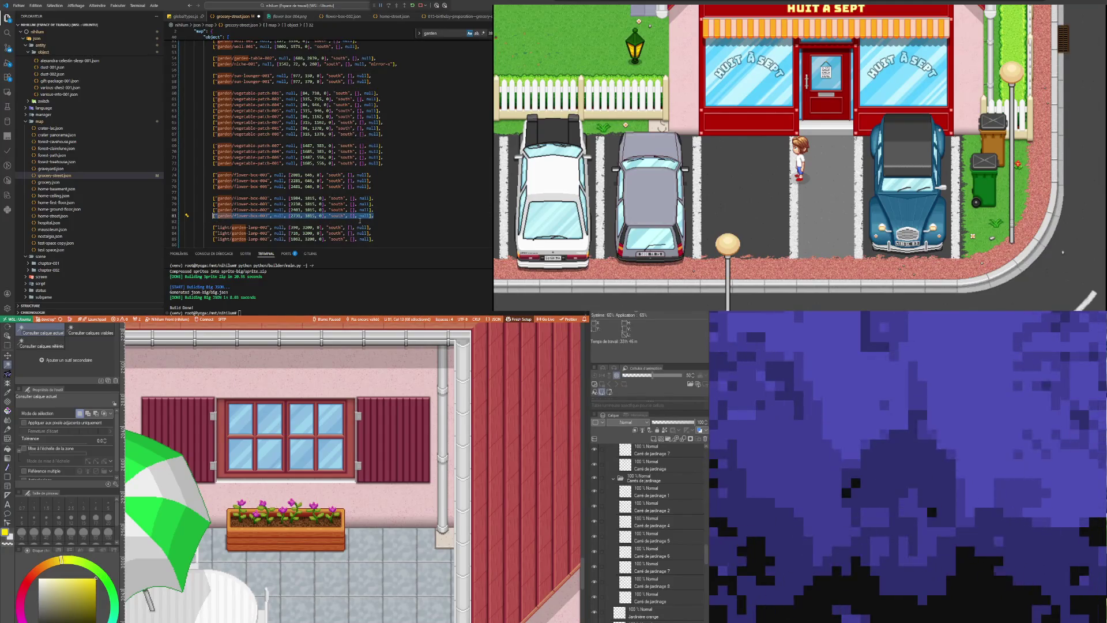
{"action": "key", "text": "End"}
{"action": "key", "text": "Return"}
{"action": "key", "text": "Return"}
{"action": "key", "text": "ctrl+v"}
{"action": "left_click_drag", "start_coordinate": [267, 216], "coordinate": [264, 216]}
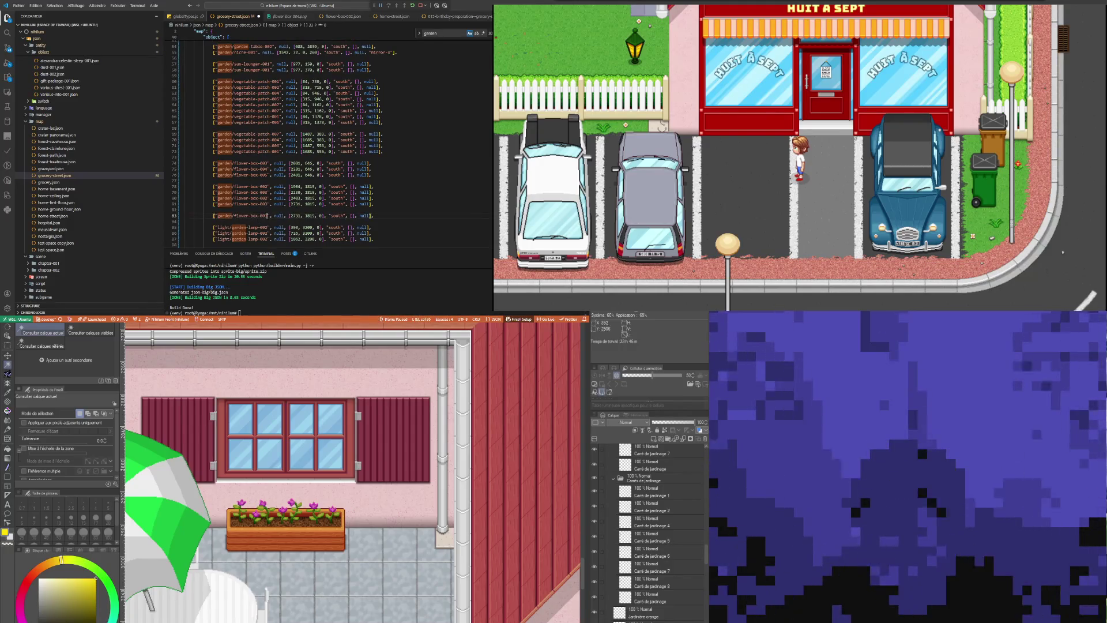
Select the pink-flower box under the umbrella house's window and transform it to read its position
{"action": "left_click", "coordinate": [8, 335]}
{"action": "left_click", "coordinate": [258, 543]}
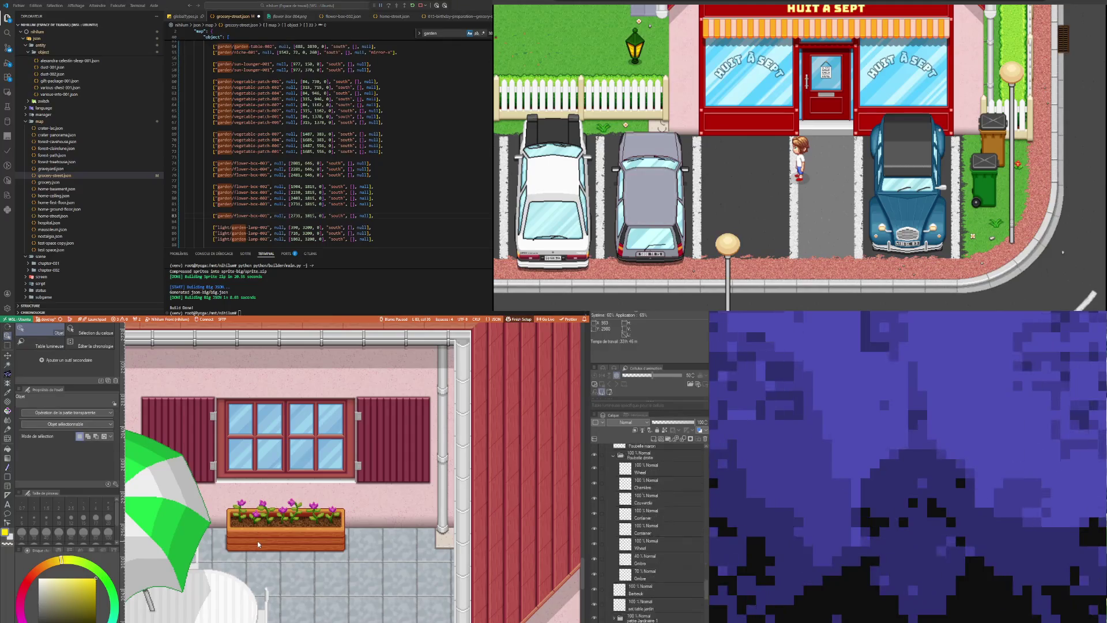
{"action": "key", "text": "i"}
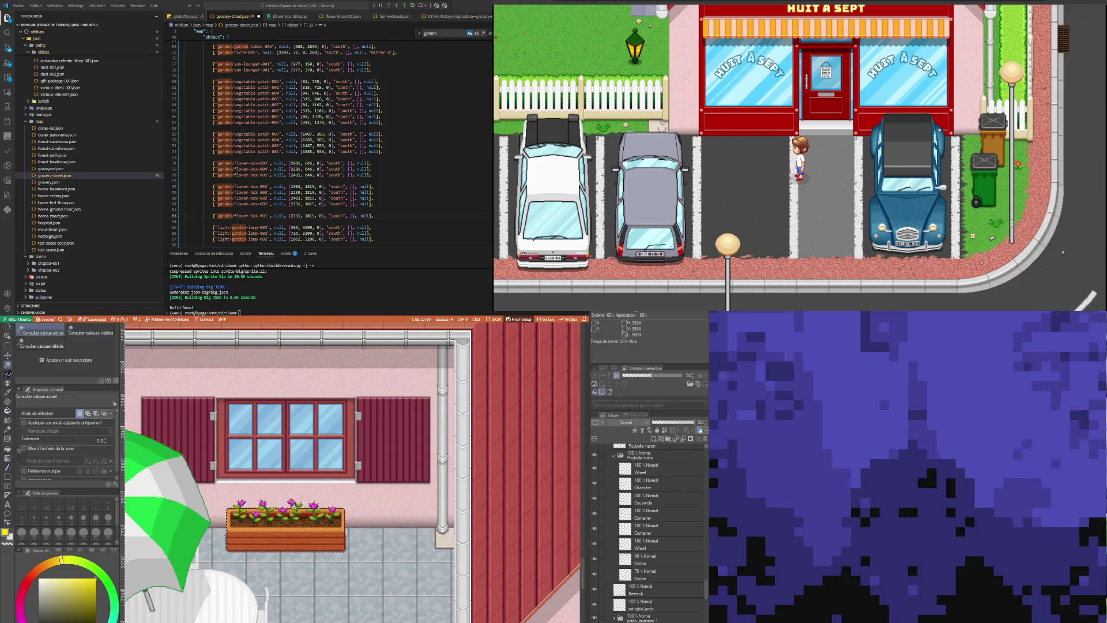
{"action": "left_click", "coordinate": [293, 503]}
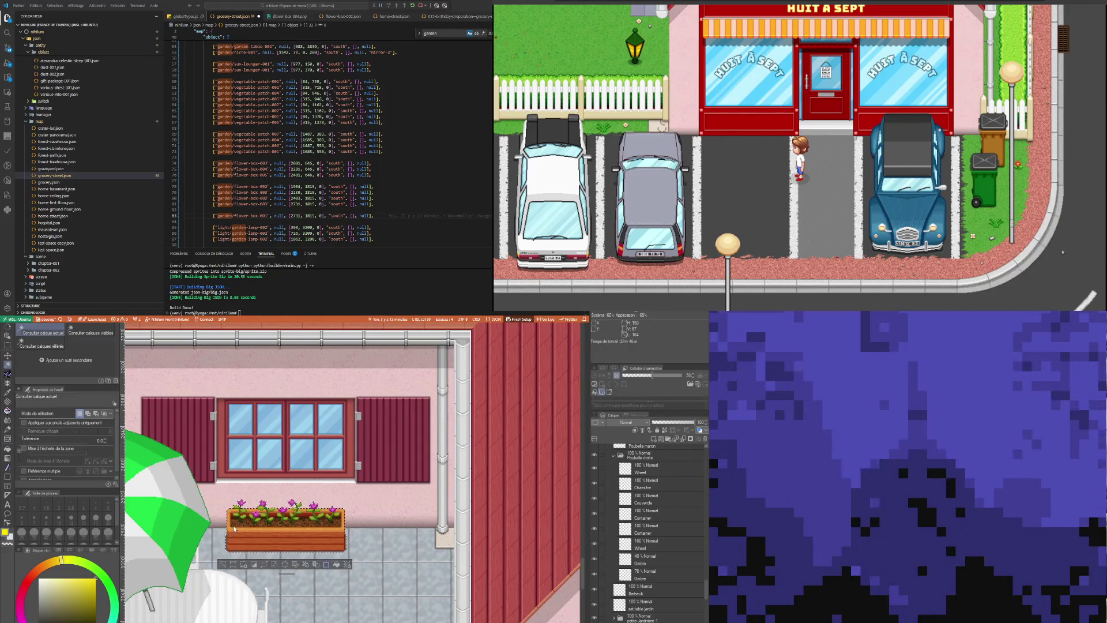
{"action": "key", "text": "ctrl+t"}
{"action": "scroll", "coordinate": [220, 507], "scroll_direction": "up", "scroll_amount": 5}
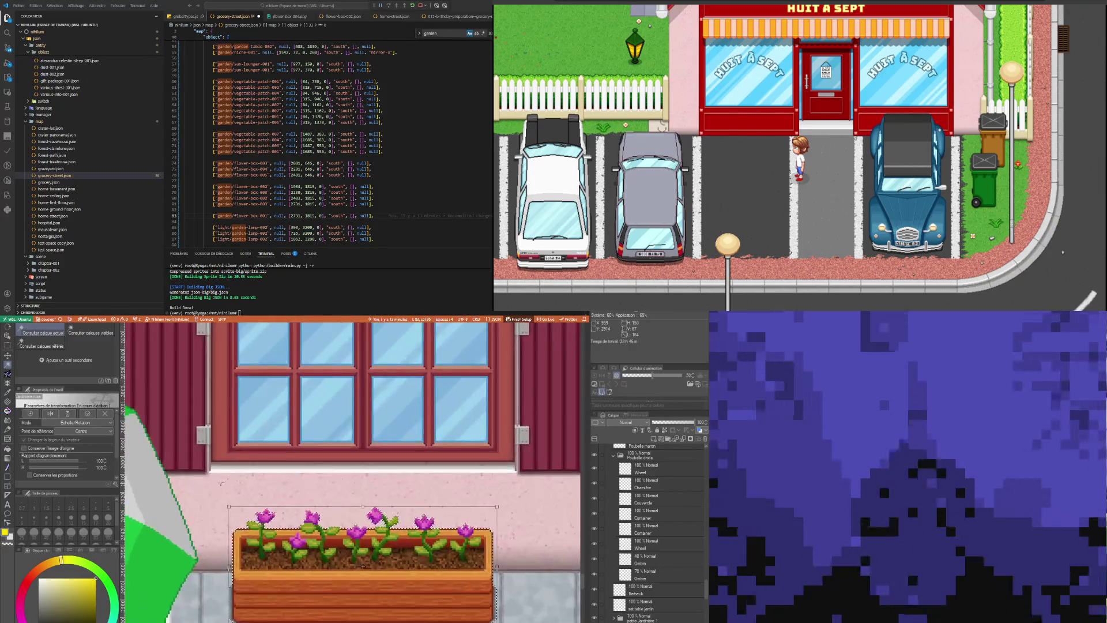
{"action": "scroll", "coordinate": [237, 520], "scroll_direction": "up", "scroll_amount": 4}
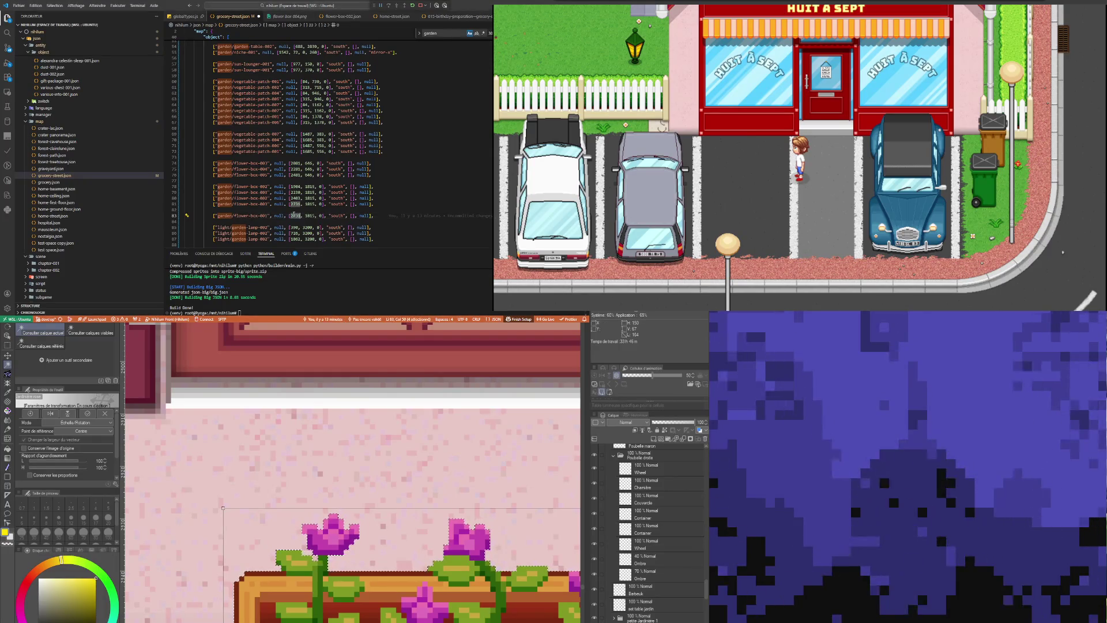
Set the new flower-box entry's coordinates to 943, 1520
{"action": "left_click", "coordinate": [293, 215]}
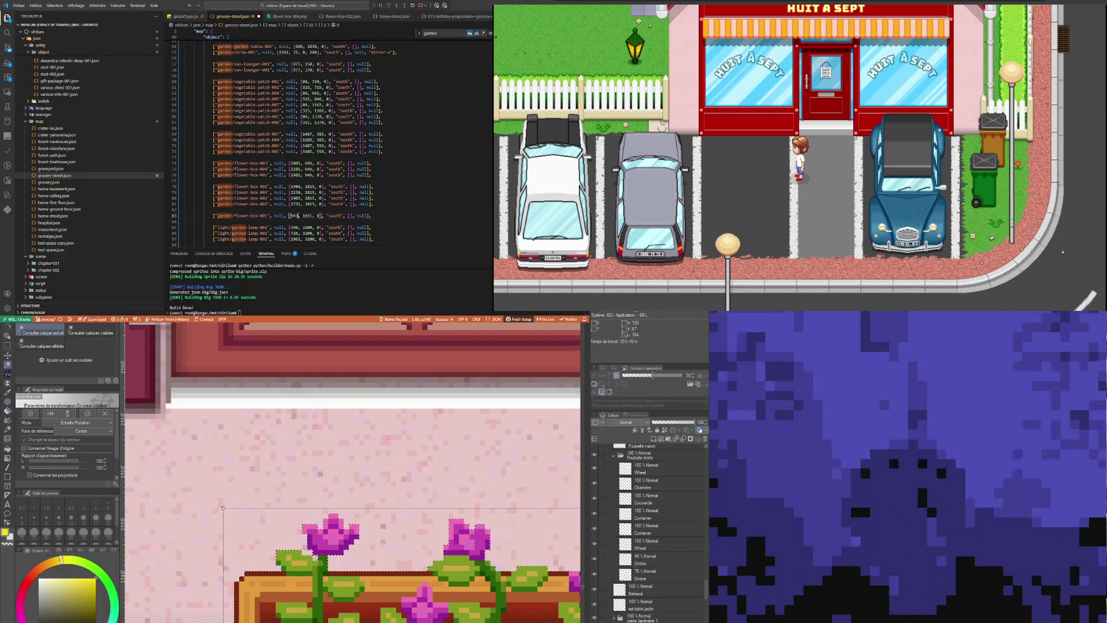
{"action": "type", "text": "943"}
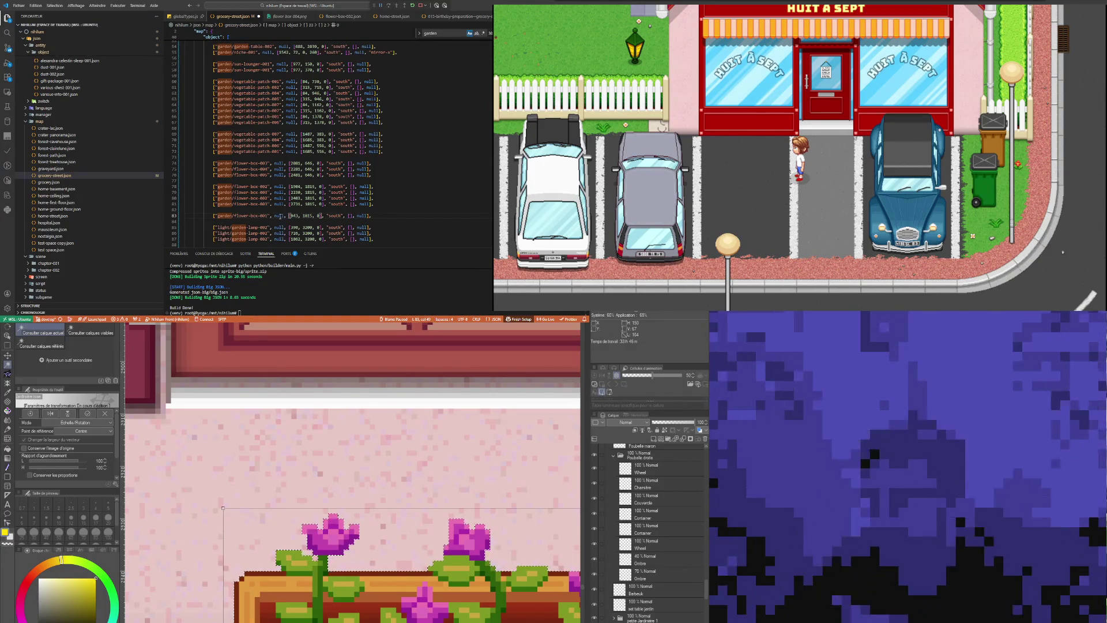
{"action": "double_click", "coordinate": [307, 215]}
{"action": "type", "text": "15"}
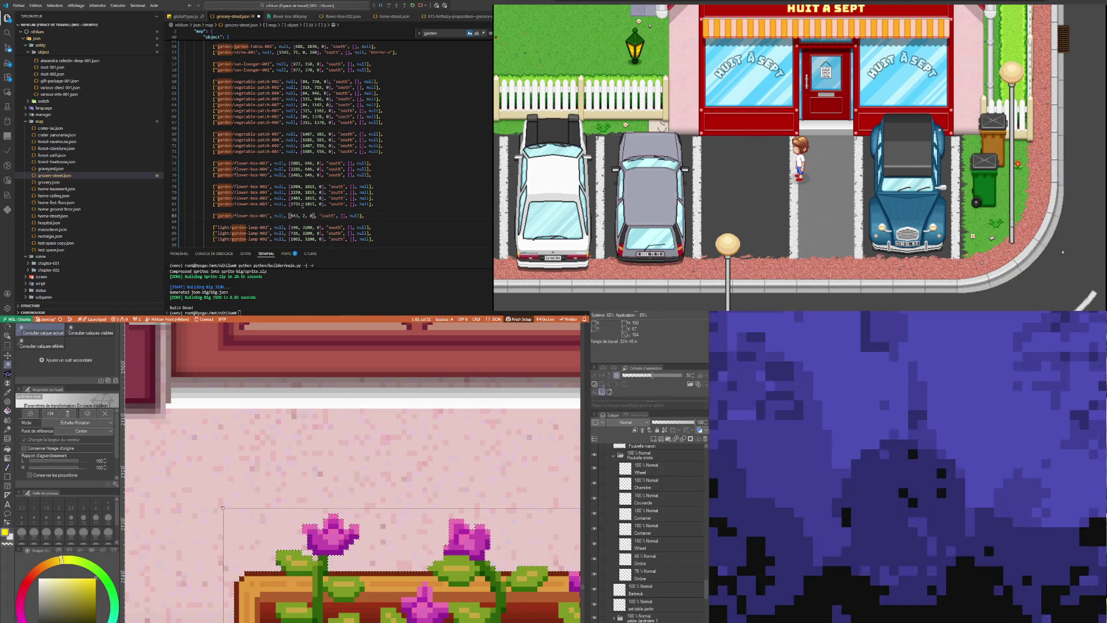
{"action": "type", "text": "20"}
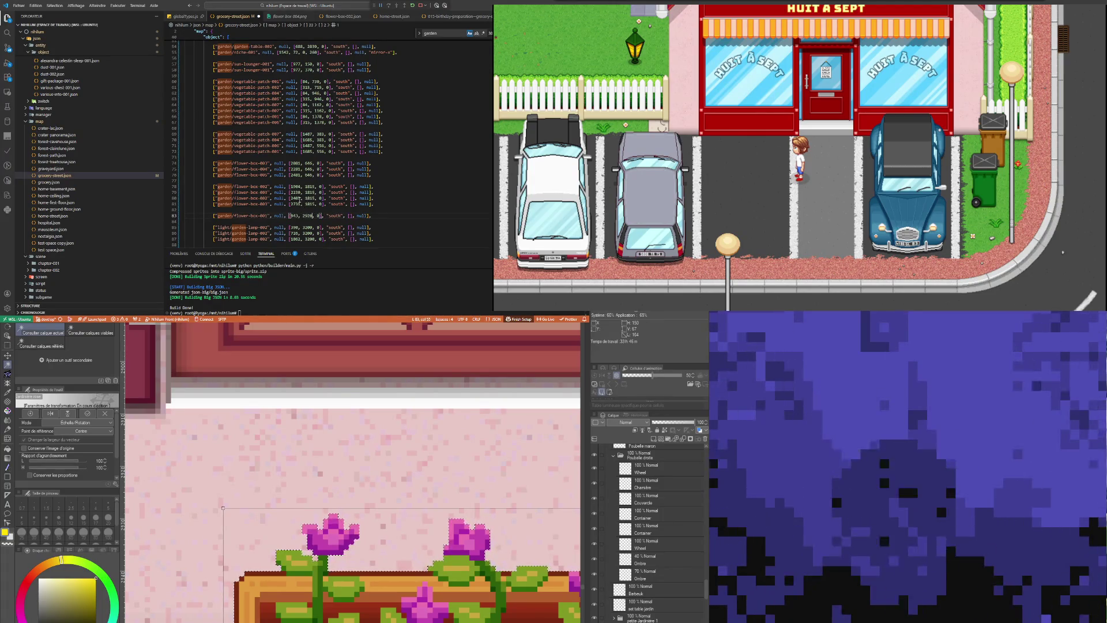
{"action": "left_click", "coordinate": [308, 169]}
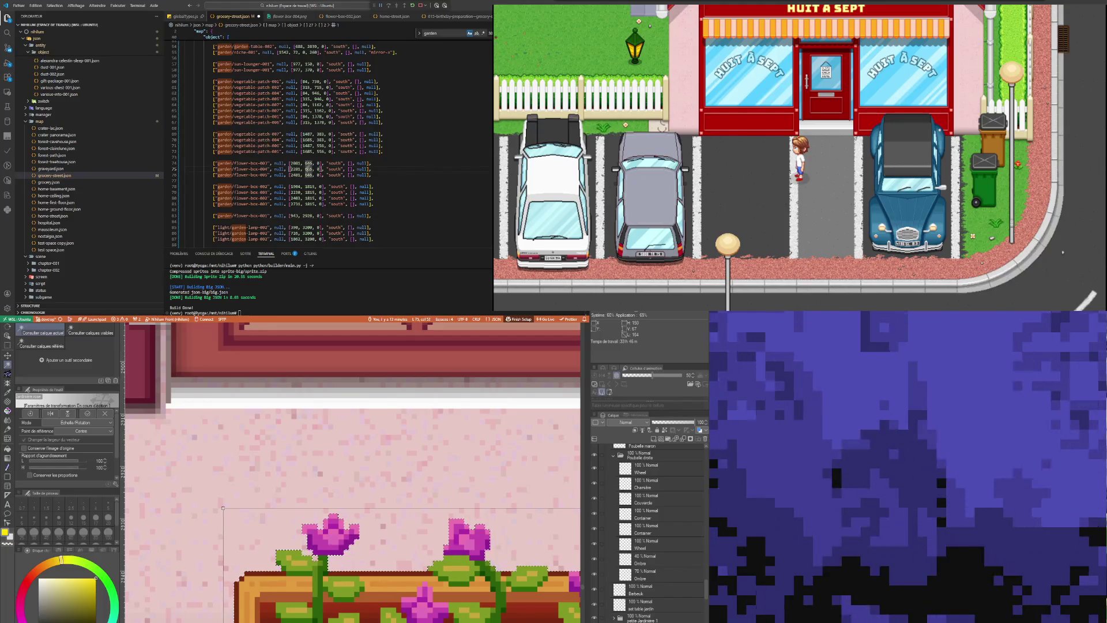
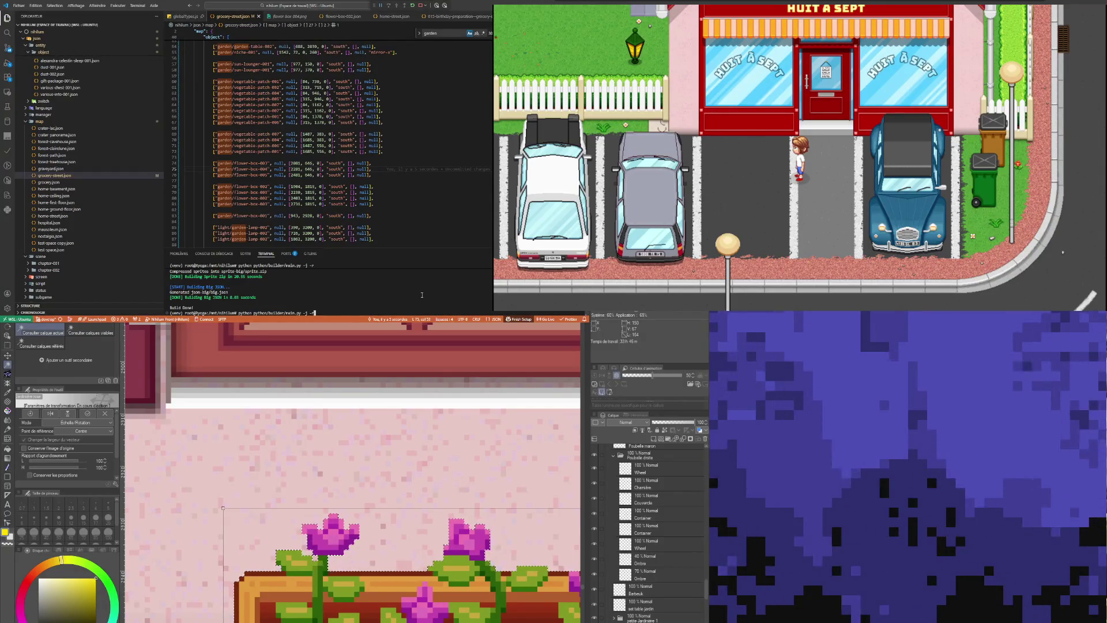
Run the build command and commit the flower box's new position on the map
{"action": "key", "text": "Return"}
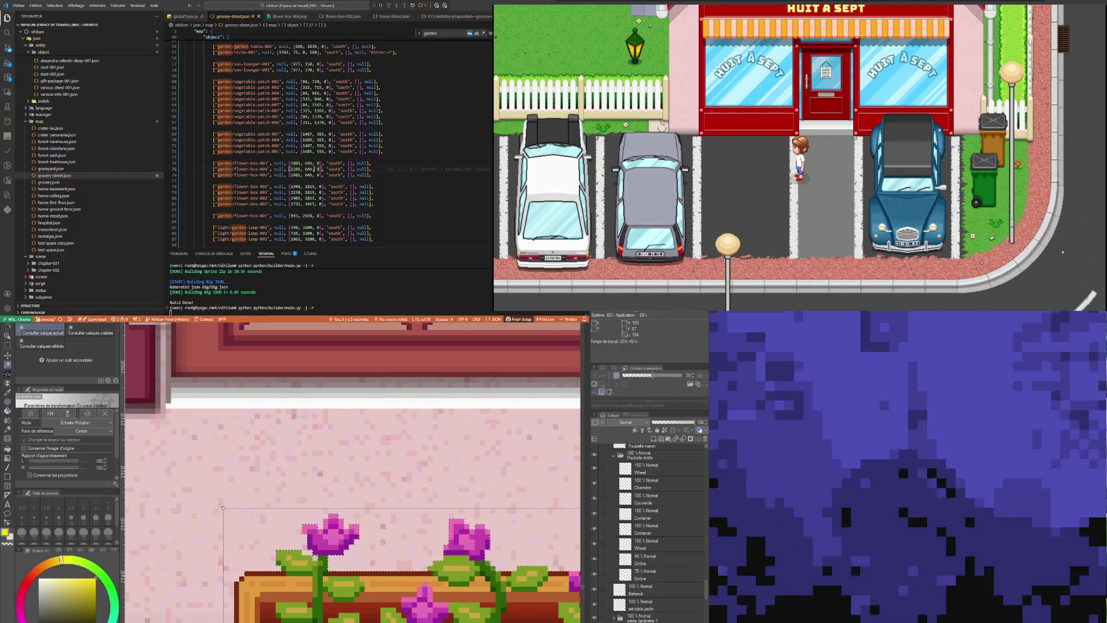
{"action": "scroll", "coordinate": [348, 569], "scroll_direction": "down", "scroll_amount": 2}
{"action": "key", "text": "Return"}
Zoom out over the whole town map and back in on the garden water pump
{"action": "scroll", "coordinate": [385, 528], "scroll_direction": "down", "scroll_amount": 8}
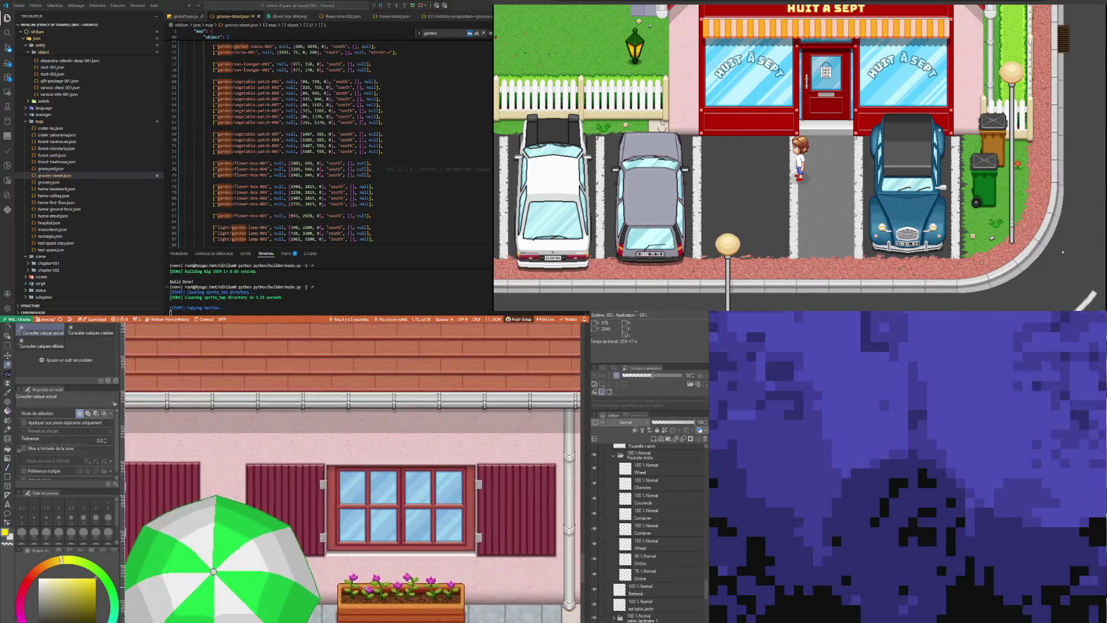
{"action": "scroll", "coordinate": [385, 527], "scroll_direction": "down", "scroll_amount": 5}
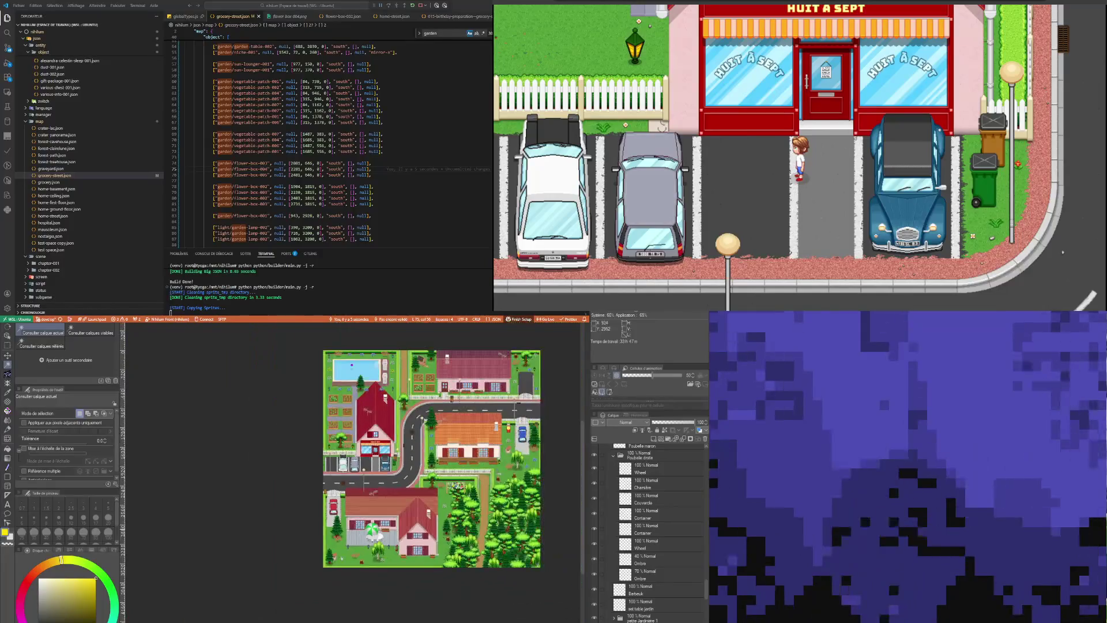
{"action": "scroll", "coordinate": [486, 461], "scroll_direction": "down", "scroll_amount": 1}
{"action": "scroll", "coordinate": [549, 441], "scroll_direction": "up", "scroll_amount": 2}
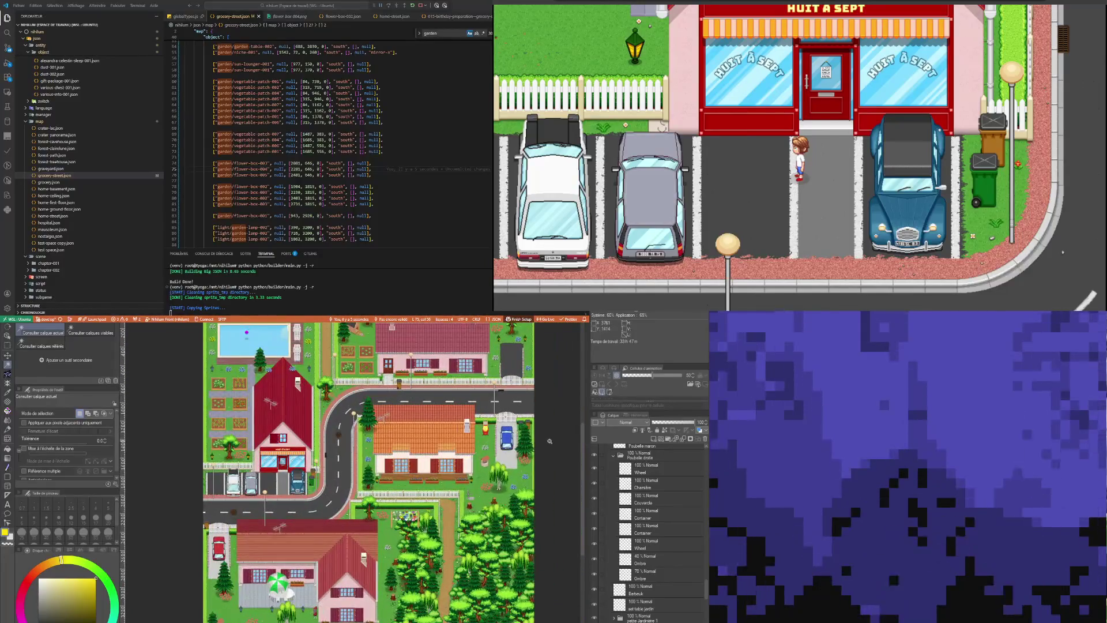
{"action": "scroll", "coordinate": [500, 483], "scroll_direction": "up", "scroll_amount": 1}
{"action": "scroll", "coordinate": [499, 483], "scroll_direction": "down", "scroll_amount": 2}
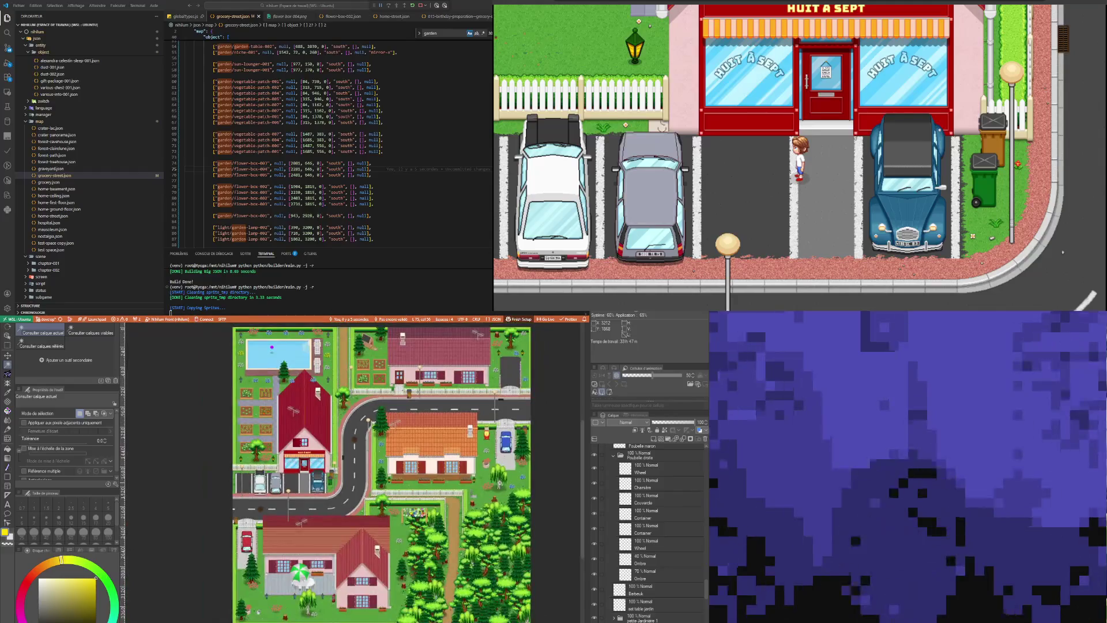
{"action": "scroll", "coordinate": [536, 391], "scroll_direction": "up", "scroll_amount": 1}
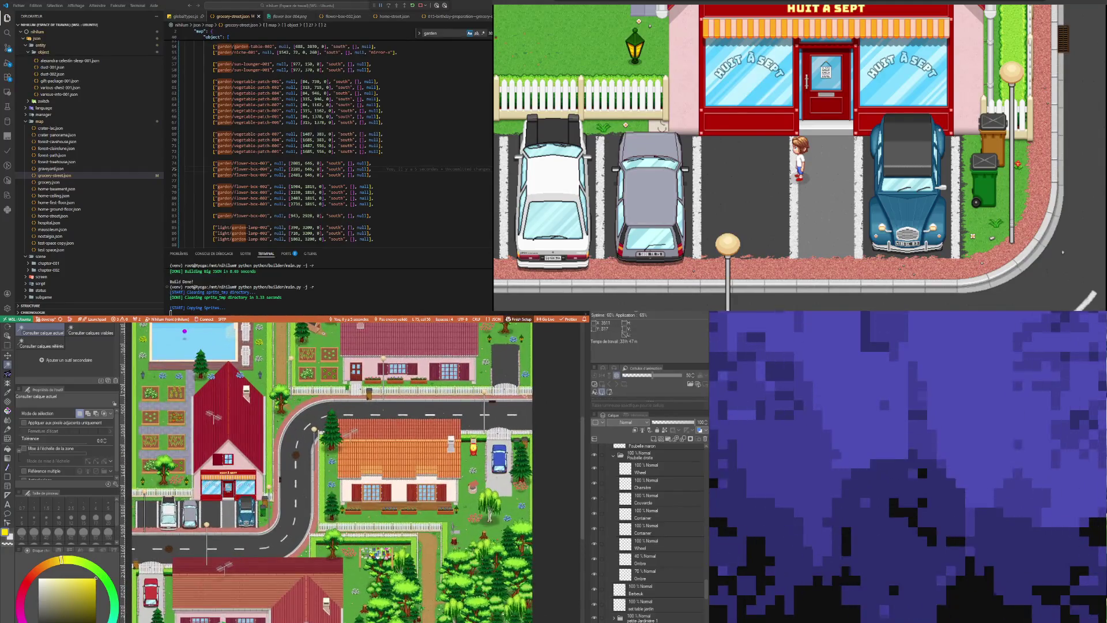
{"action": "scroll", "coordinate": [519, 415], "scroll_direction": "down", "scroll_amount": 1}
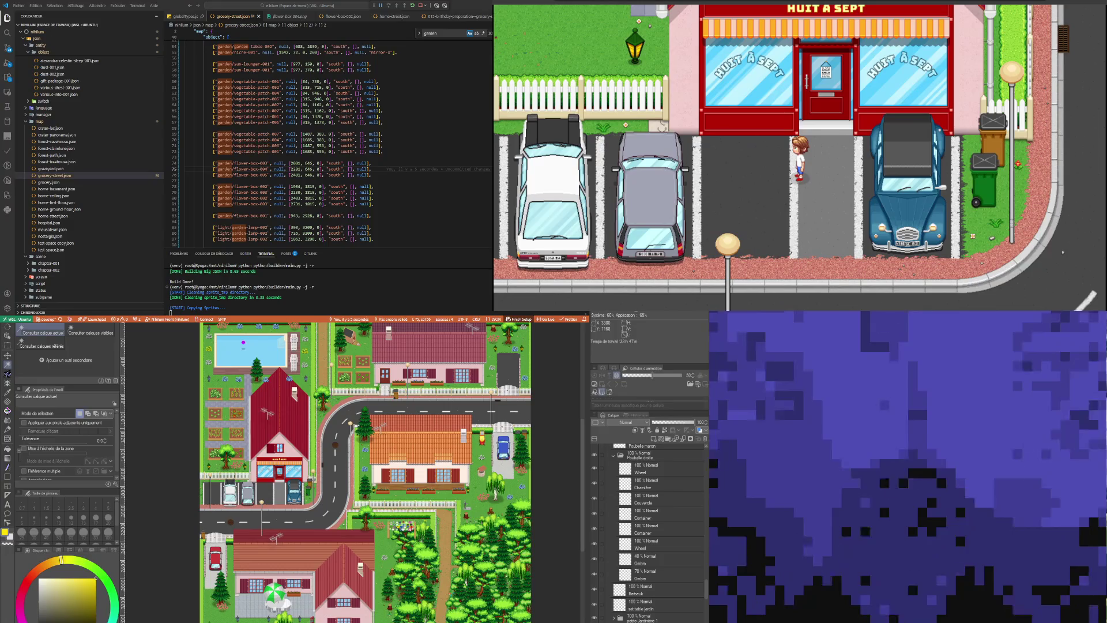
{"action": "scroll", "coordinate": [520, 445], "scroll_direction": "up", "scroll_amount": 1}
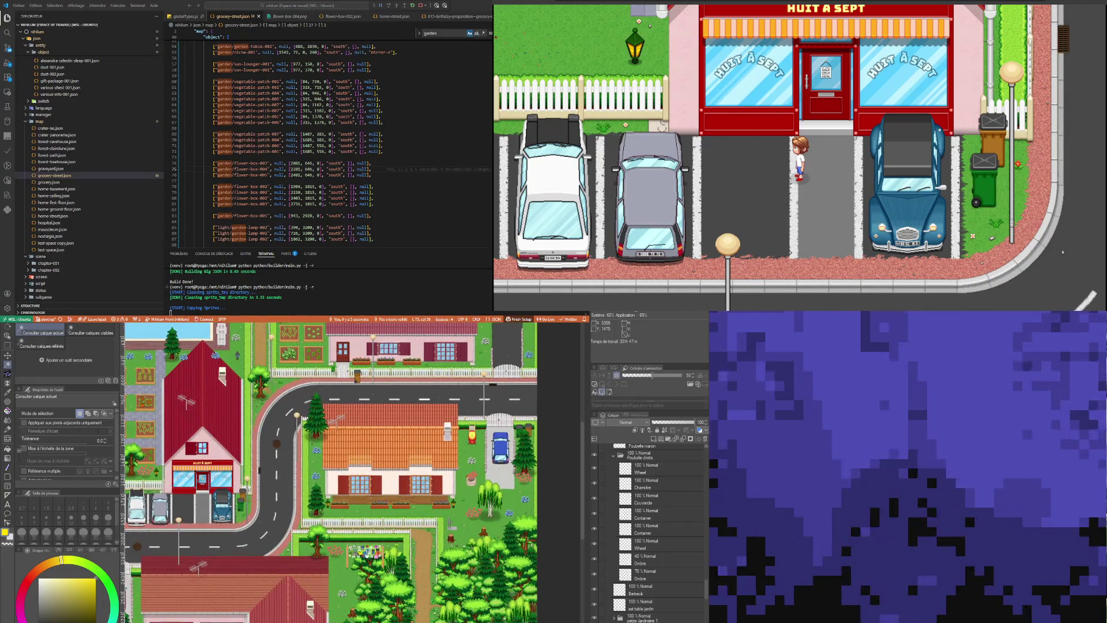
{"action": "scroll", "coordinate": [492, 449], "scroll_direction": "down", "scroll_amount": 1}
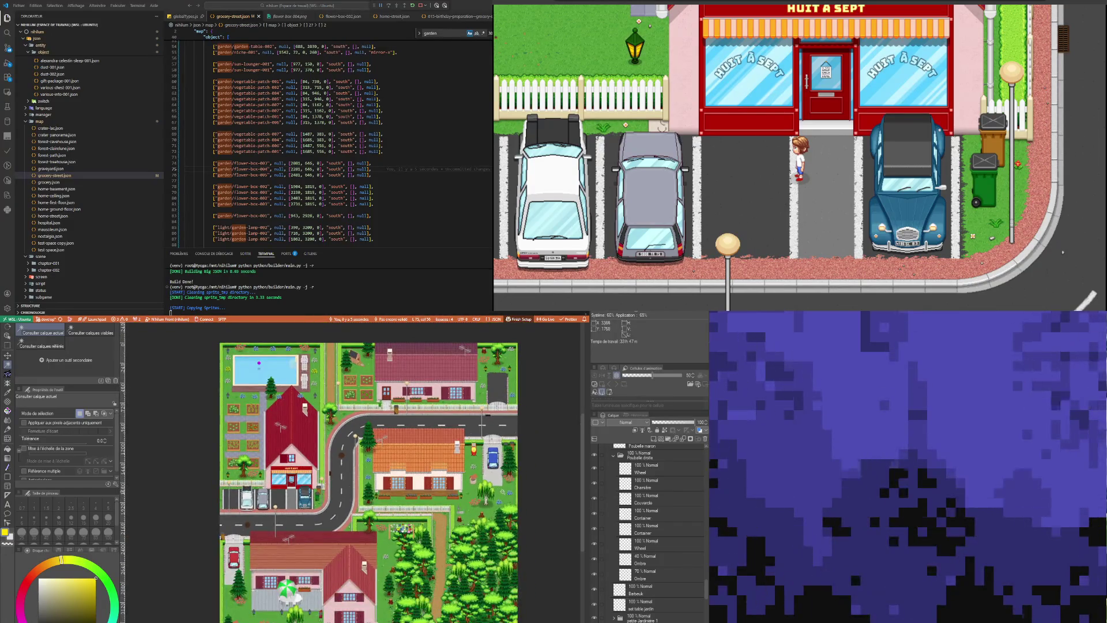
{"action": "scroll", "coordinate": [504, 496], "scroll_direction": "up", "scroll_amount": 1}
{"action": "scroll", "coordinate": [504, 496], "scroll_direction": "up", "scroll_amount": 1}
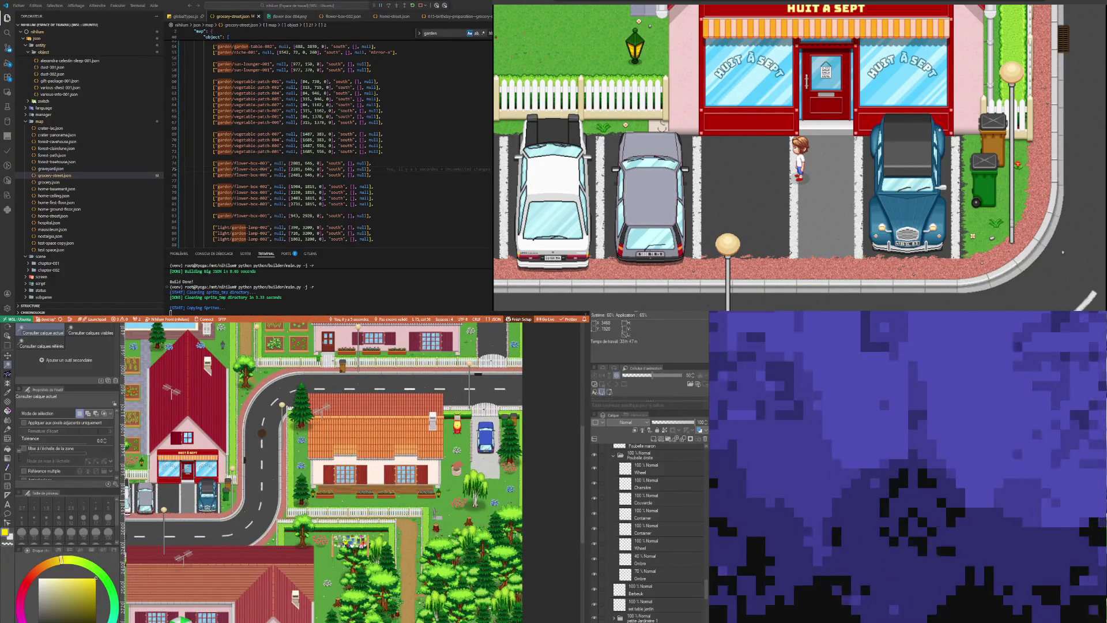
{"action": "scroll", "coordinate": [424, 527], "scroll_direction": "down", "scroll_amount": 2}
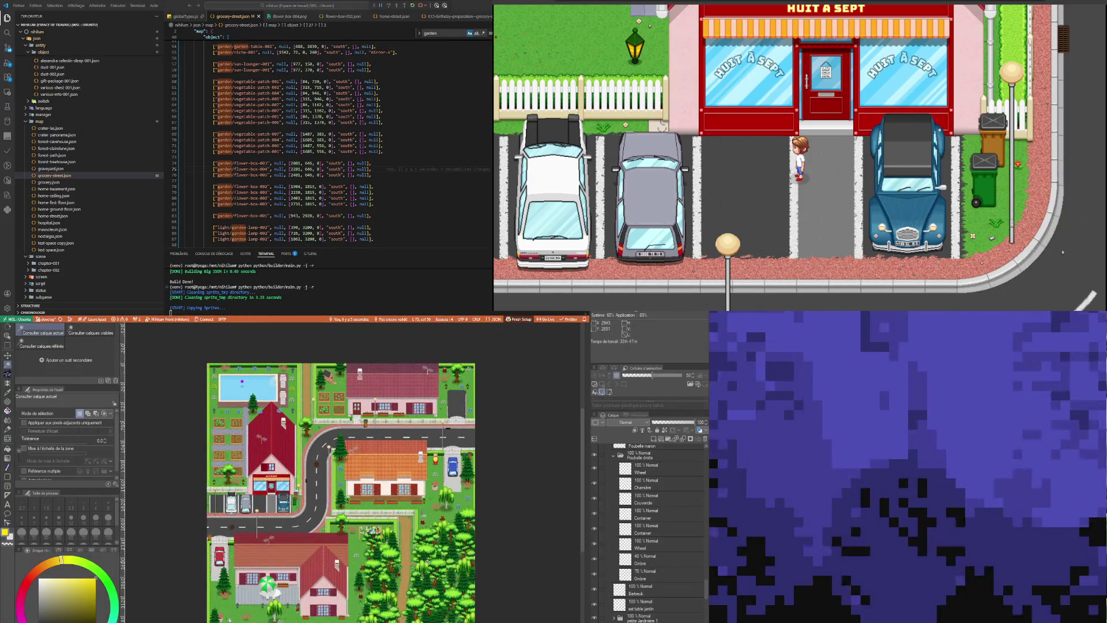
{"action": "scroll", "coordinate": [427, 512], "scroll_direction": "up", "scroll_amount": 6}
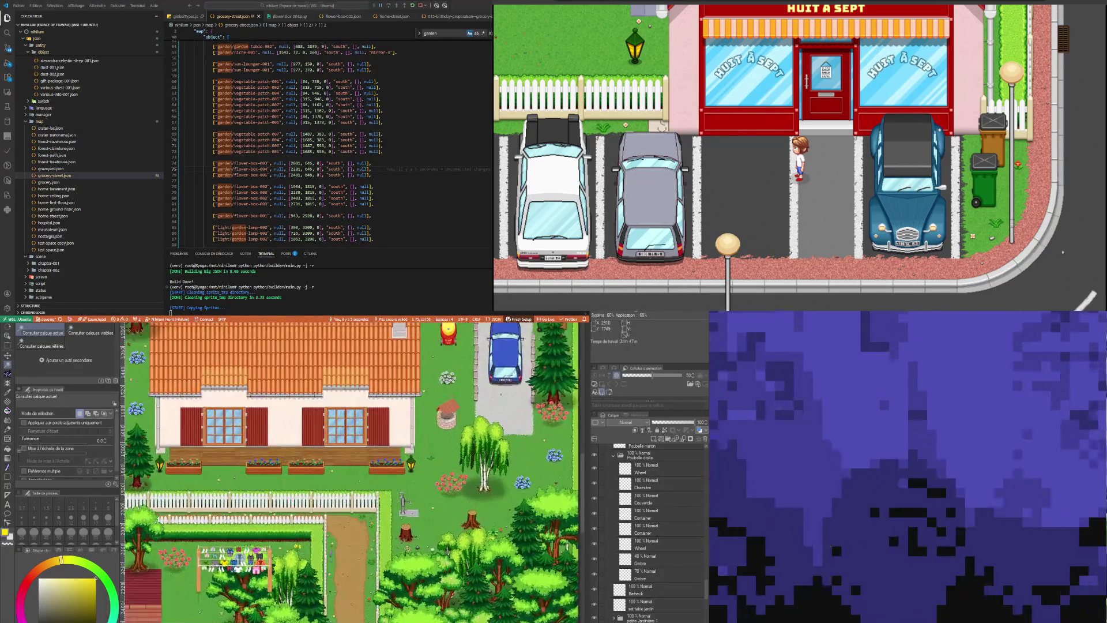
{"action": "scroll", "coordinate": [417, 497], "scroll_direction": "up", "scroll_amount": 8}
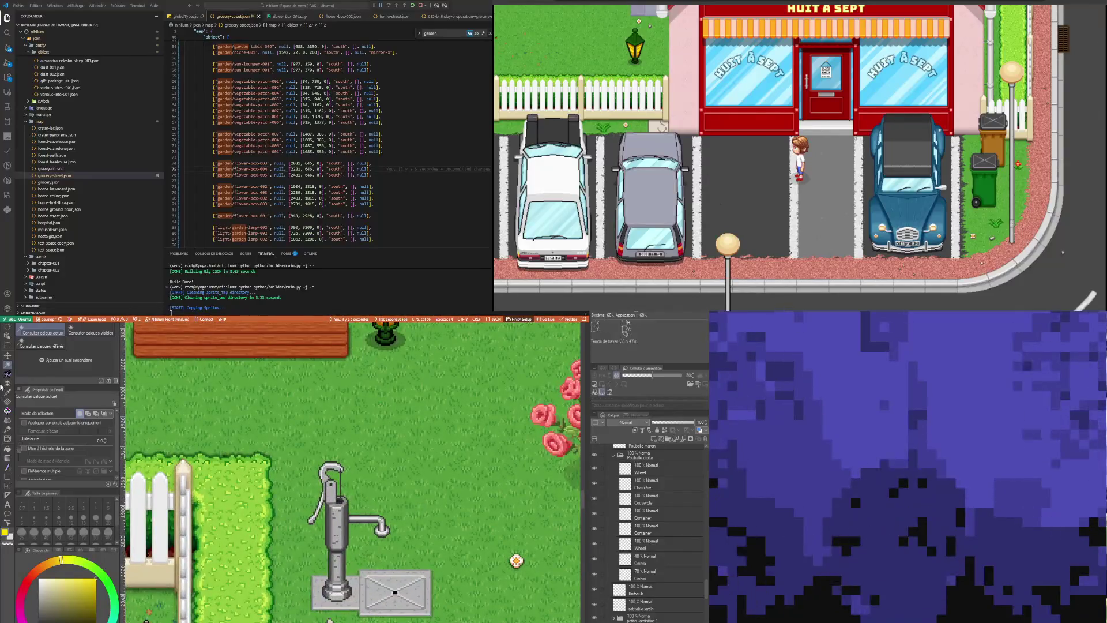
Select the 'Pompe à eau' layer by picking the pump, then put it into free transform
{"action": "left_click", "coordinate": [7, 341]}
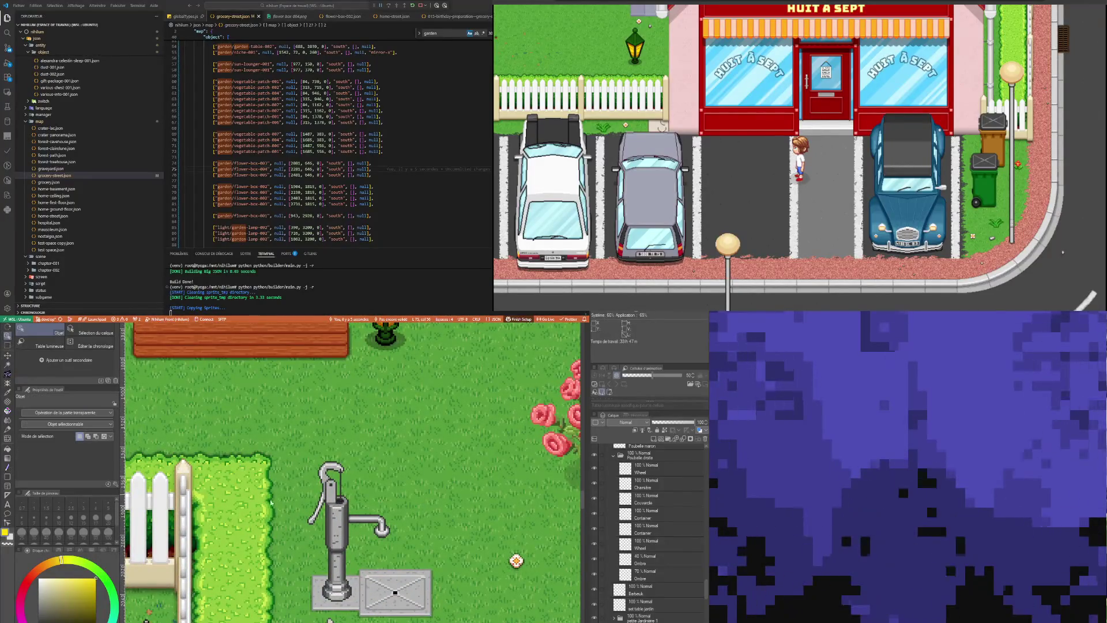
{"action": "left_click", "coordinate": [334, 518]}
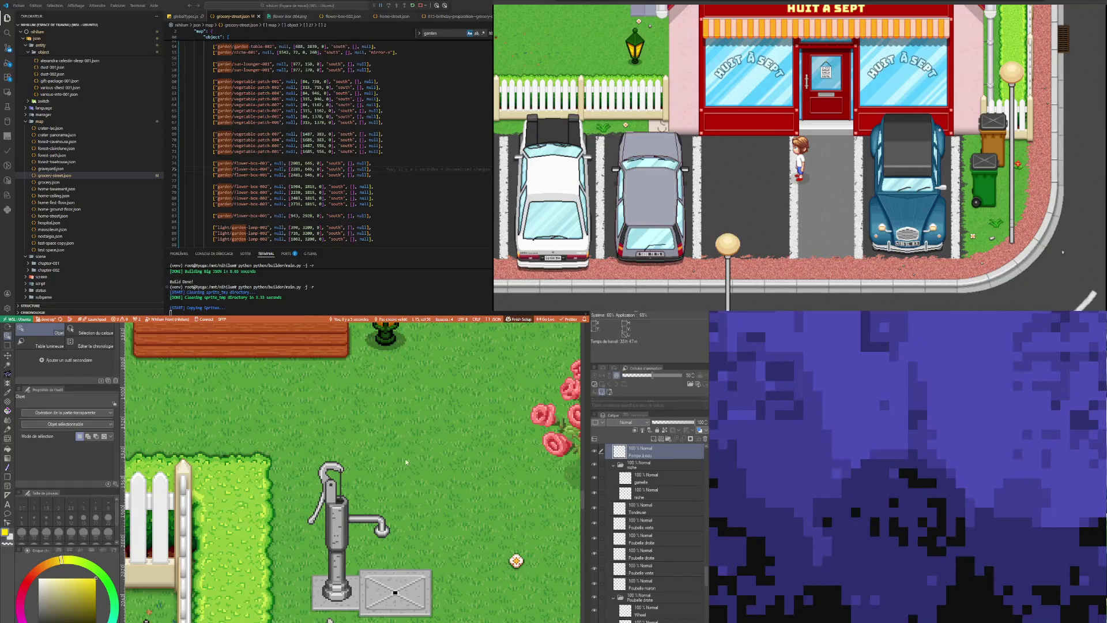
{"action": "left_click", "coordinate": [7, 365]}
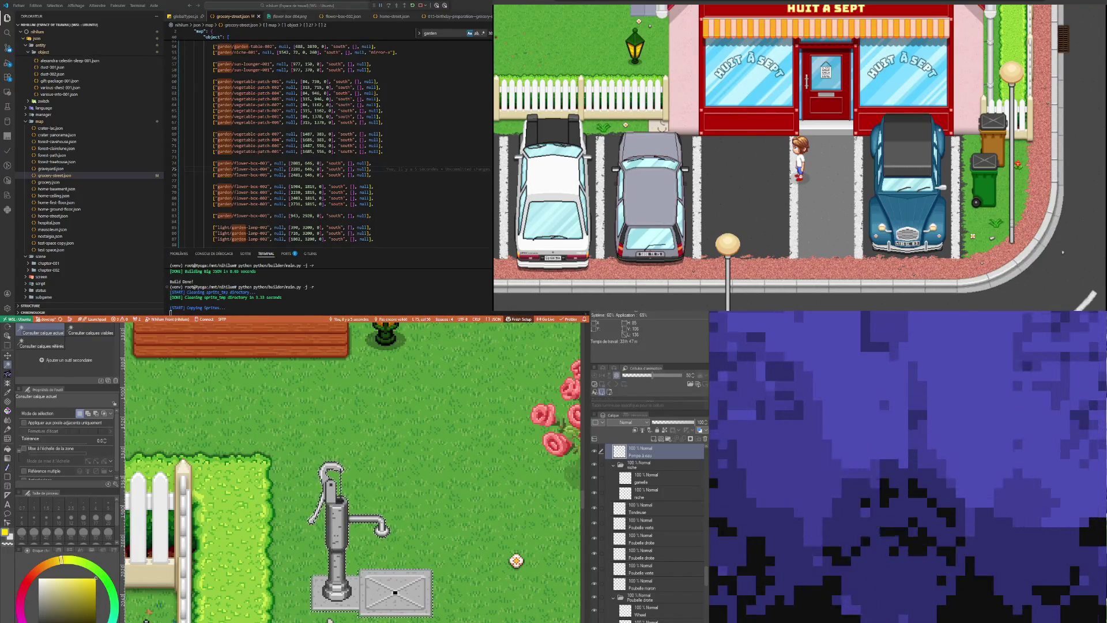
{"action": "key", "text": "ctrl+t"}
Close flower-box-002.json and bring up home-street.json in the code editor
{"action": "scroll", "coordinate": [311, 438], "scroll_direction": "up", "scroll_amount": 3}
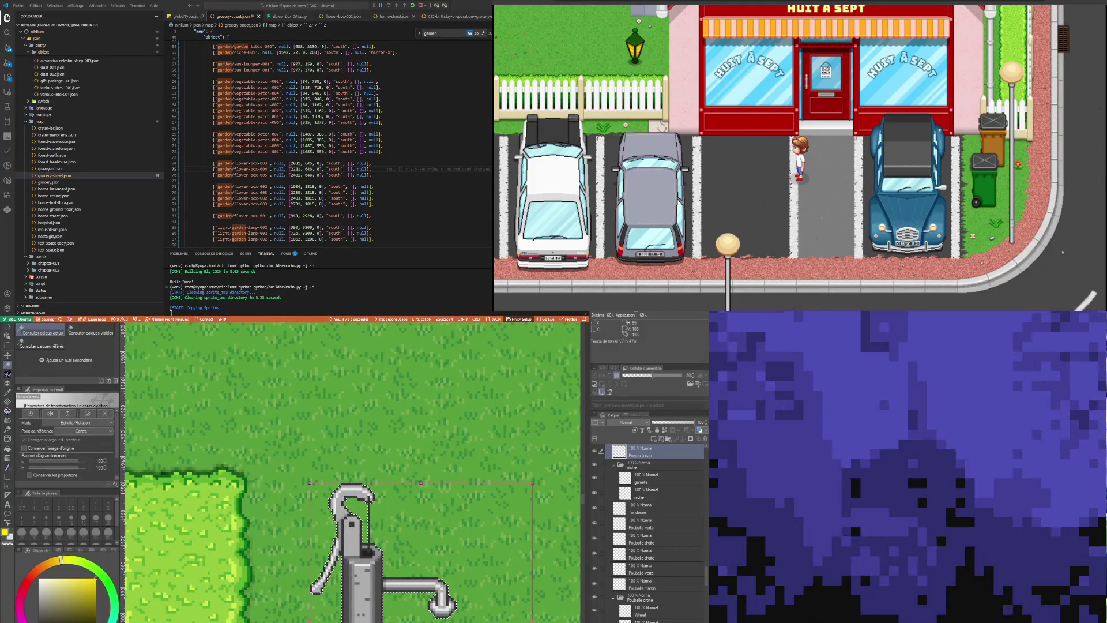
{"action": "middle_click", "coordinate": [340, 17]}
{"action": "left_click", "coordinate": [337, 17]}
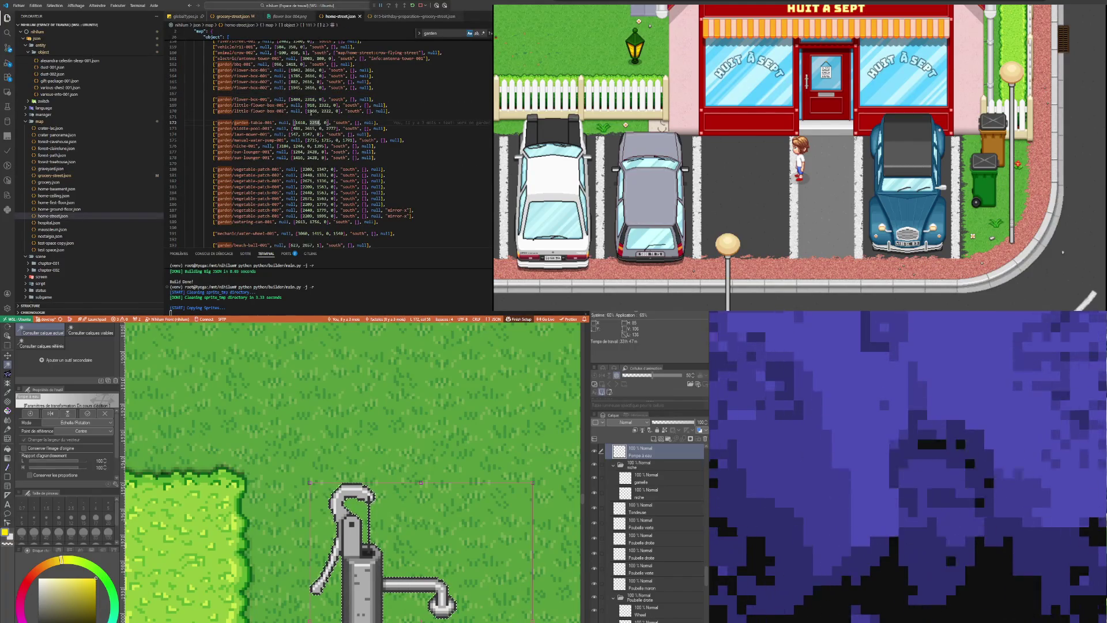
Copy the manual water pump entry (found via 2258) into grocery-street.json at line 85 and save
{"action": "key", "text": "ctrl+f"}
{"action": "type", "text": "pump"}
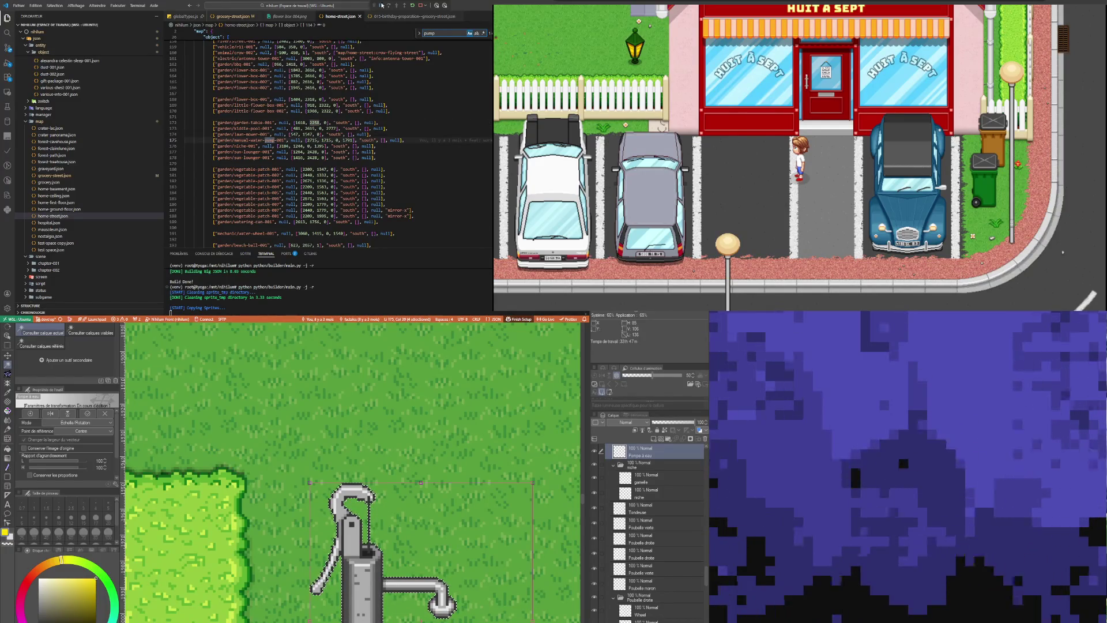
{"action": "left_click_drag", "start_coordinate": [411, 140], "coordinate": [242, 140]}
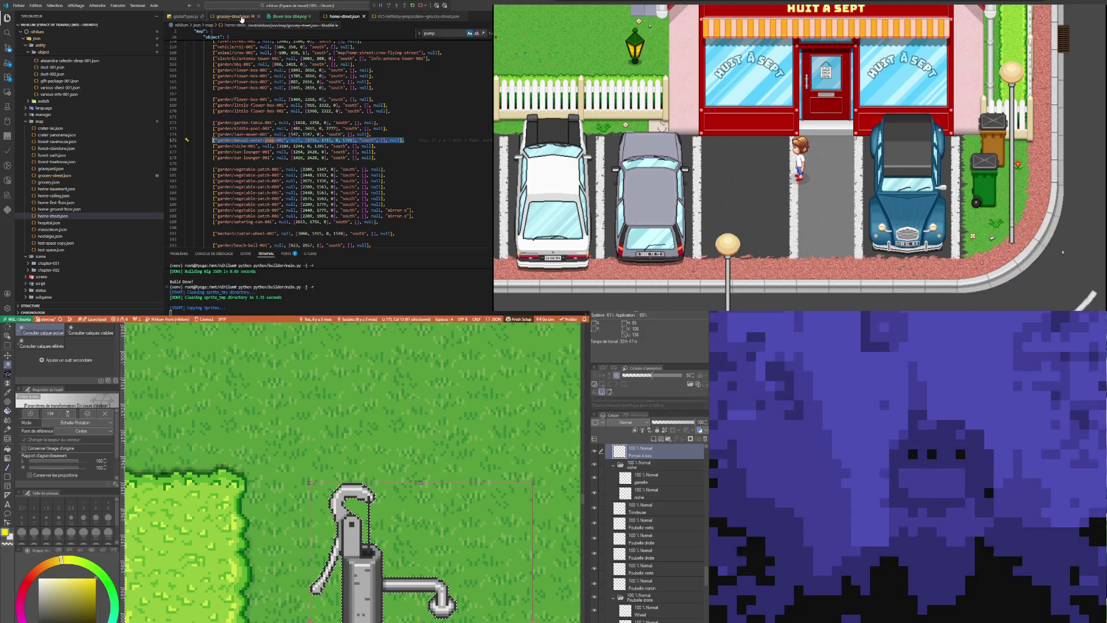
{"action": "left_click", "coordinate": [242, 18]}
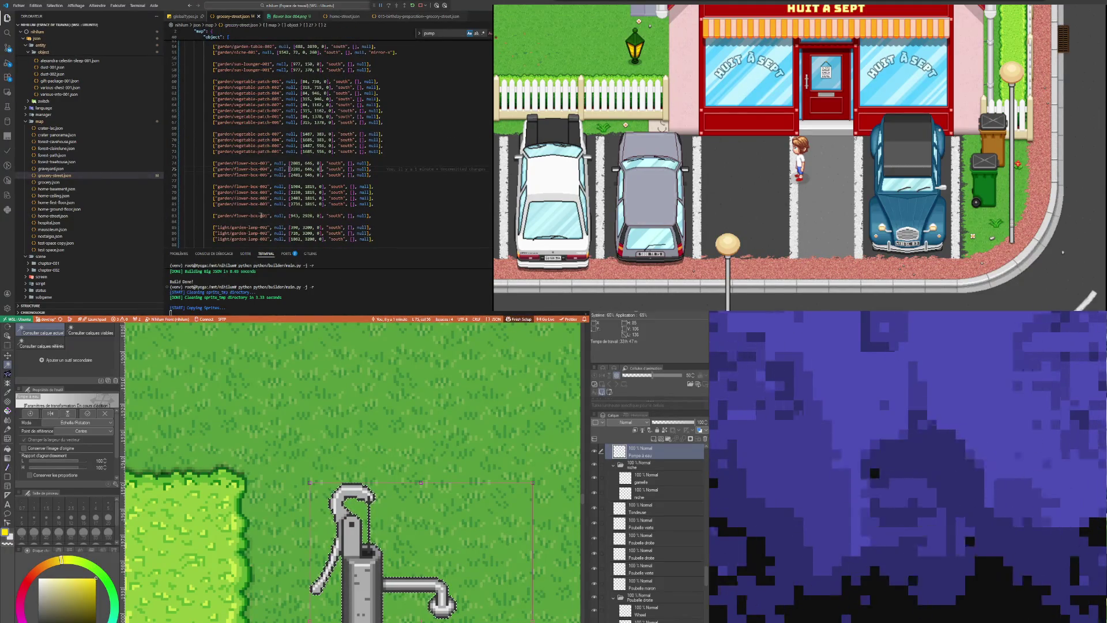
{"action": "left_click", "coordinate": [230, 221]}
{"action": "key", "text": "Return"}
{"action": "key", "text": "Return"}
{"action": "scroll", "coordinate": [254, 229], "scroll_direction": "down", "scroll_amount": 1}
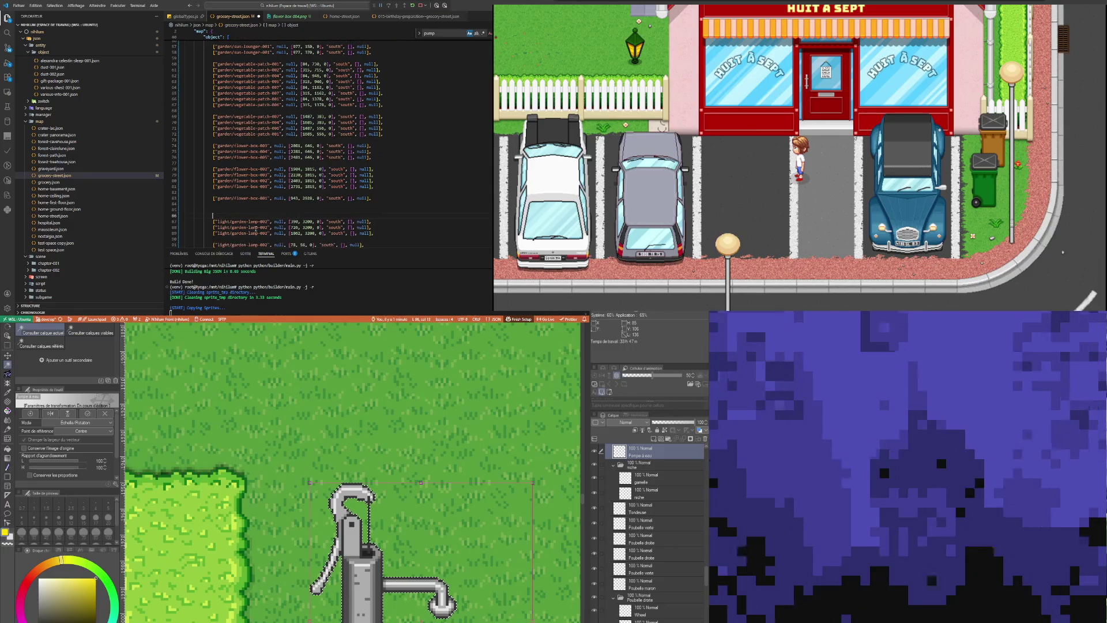
{"action": "type", "text": "[\"garden/manual-water-pump-001\", null, [2715, 1715, 0, 1791], \"south\", [], null],"}
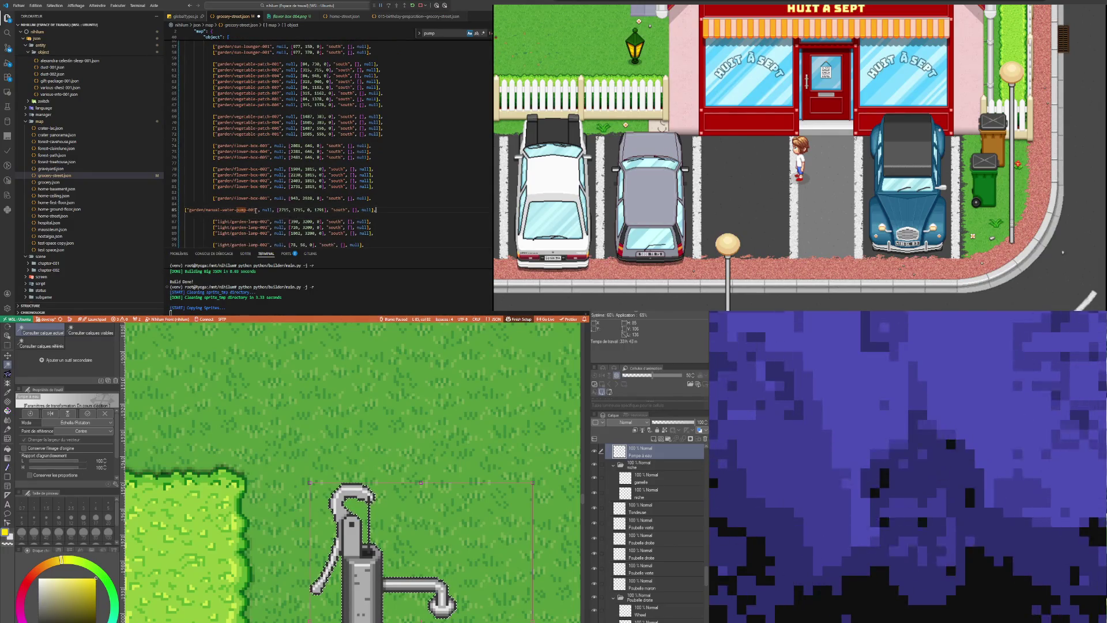
{"action": "key", "text": "ctrl+s"}
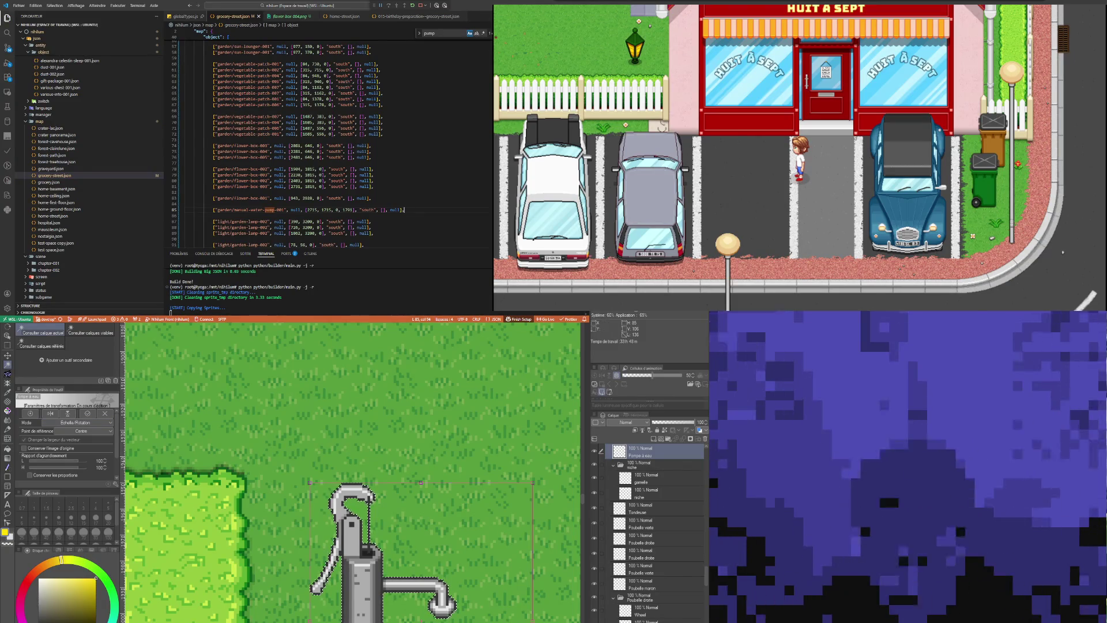
Commit the water pump's transform in Clip Studio Paint and start a fresh transform
{"action": "key", "text": "Return"}
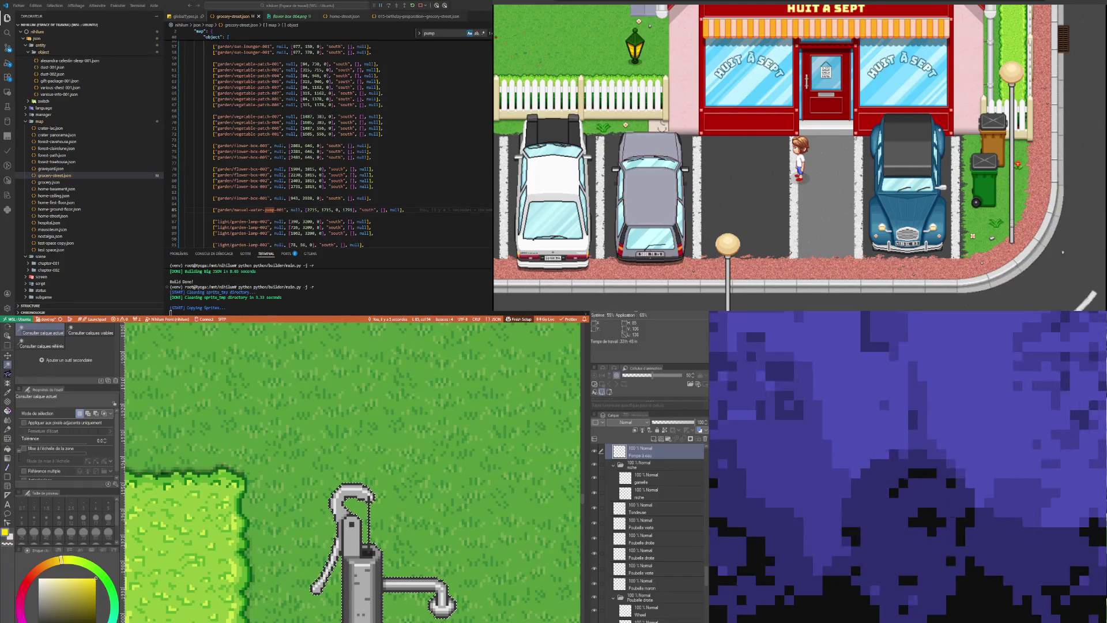
{"action": "key", "text": "ctrl+t"}
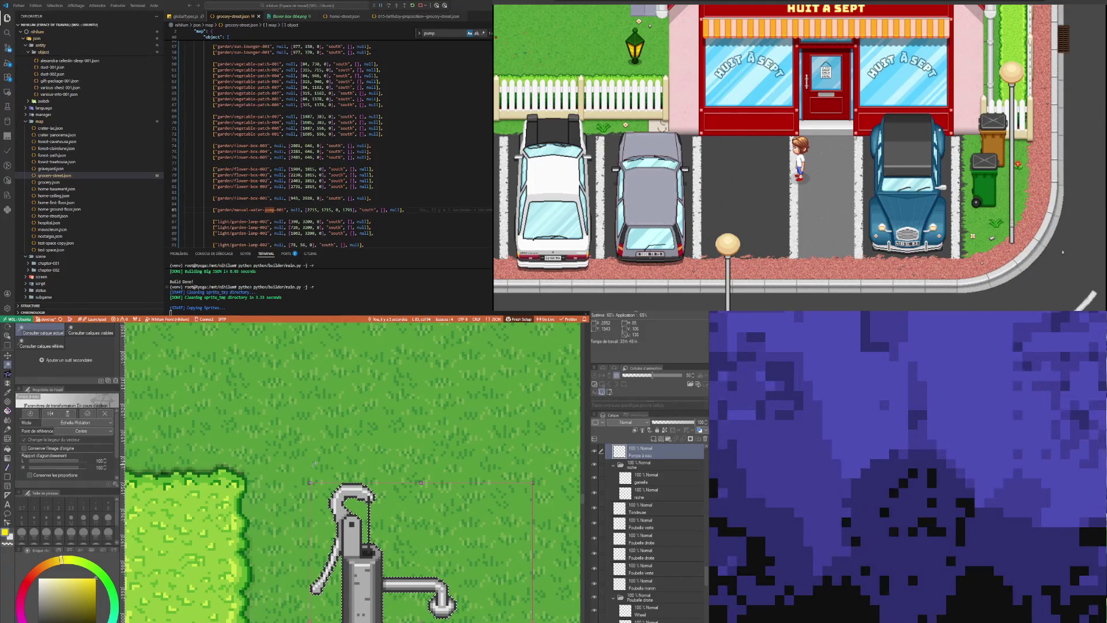
{"action": "scroll", "coordinate": [316, 484], "scroll_direction": "up", "scroll_amount": 3}
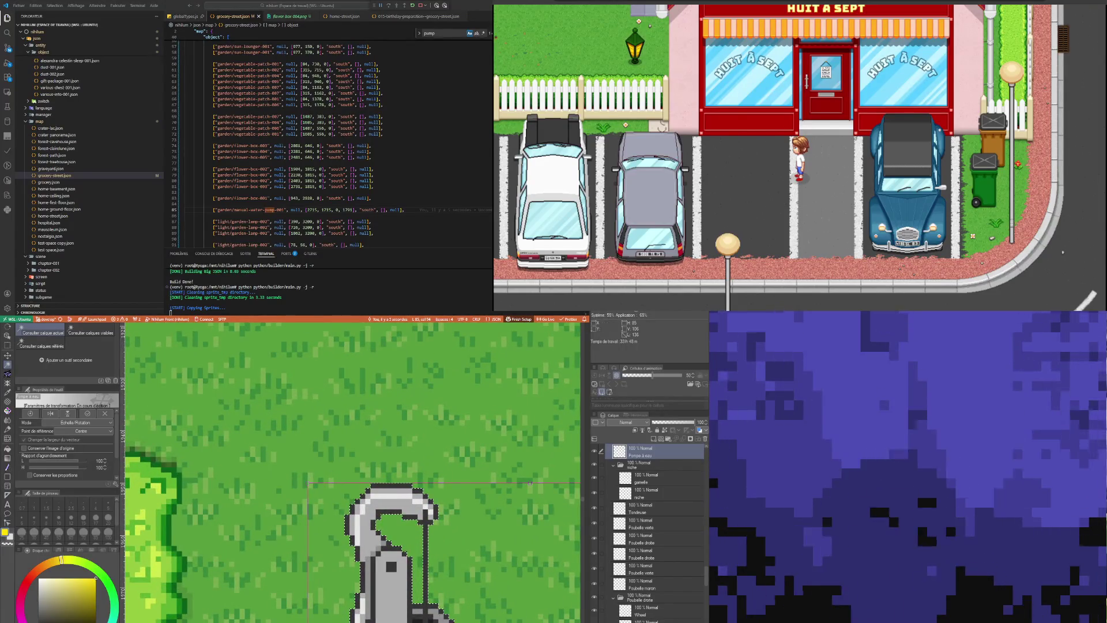
Change the pump's line 85 coordinates to 1954 and 2045, and commit the canvas transform
{"action": "double_click", "coordinate": [312, 210]}
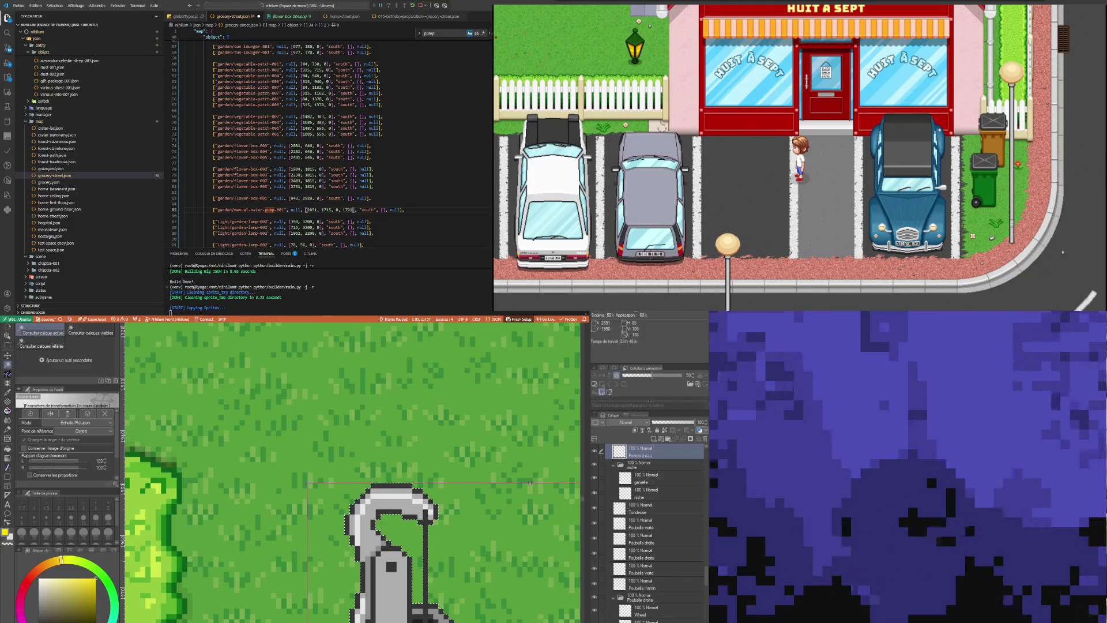
{"action": "double_click", "coordinate": [324, 210]}
{"action": "type", "text": "1954"}
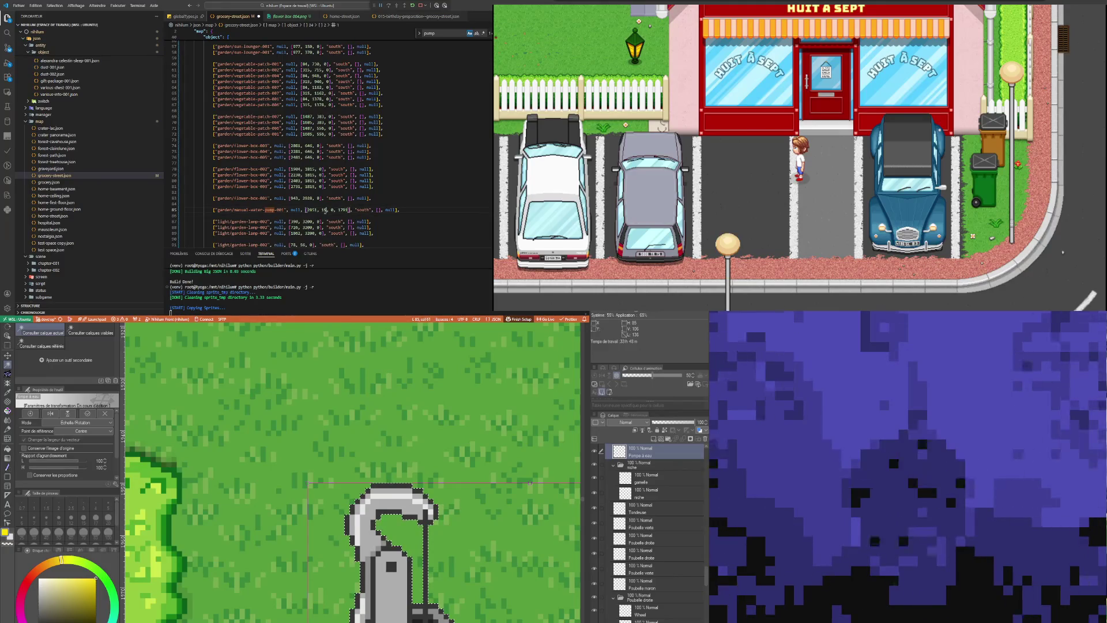
{"action": "scroll", "coordinate": [404, 560], "scroll_direction": "down", "scroll_amount": 3}
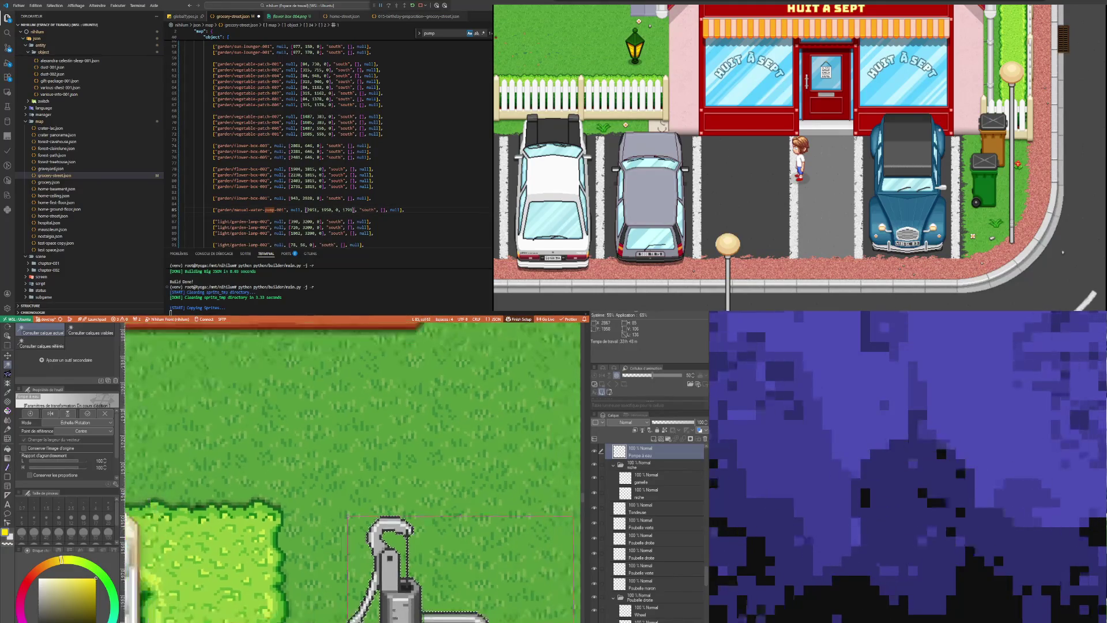
{"action": "scroll", "coordinate": [404, 531], "scroll_direction": "down", "scroll_amount": 3}
{"action": "scroll", "coordinate": [404, 531], "scroll_direction": "up", "scroll_amount": 4}
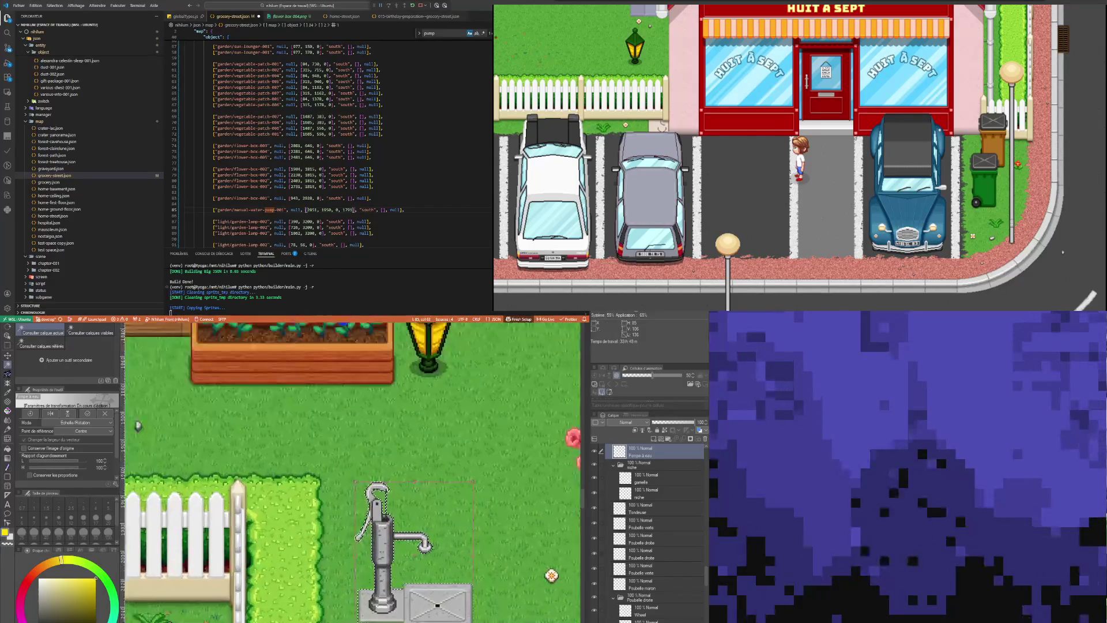
{"action": "scroll", "coordinate": [386, 576], "scroll_direction": "up", "scroll_amount": 1}
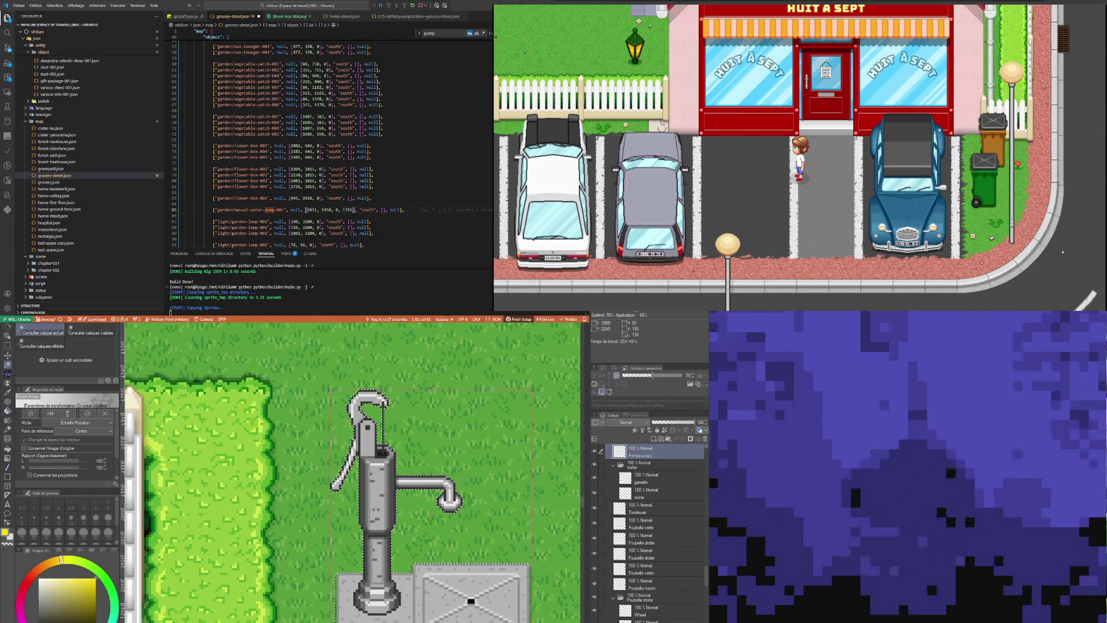
{"action": "double_click", "coordinate": [348, 209]}
{"action": "double_click", "coordinate": [347, 210]}
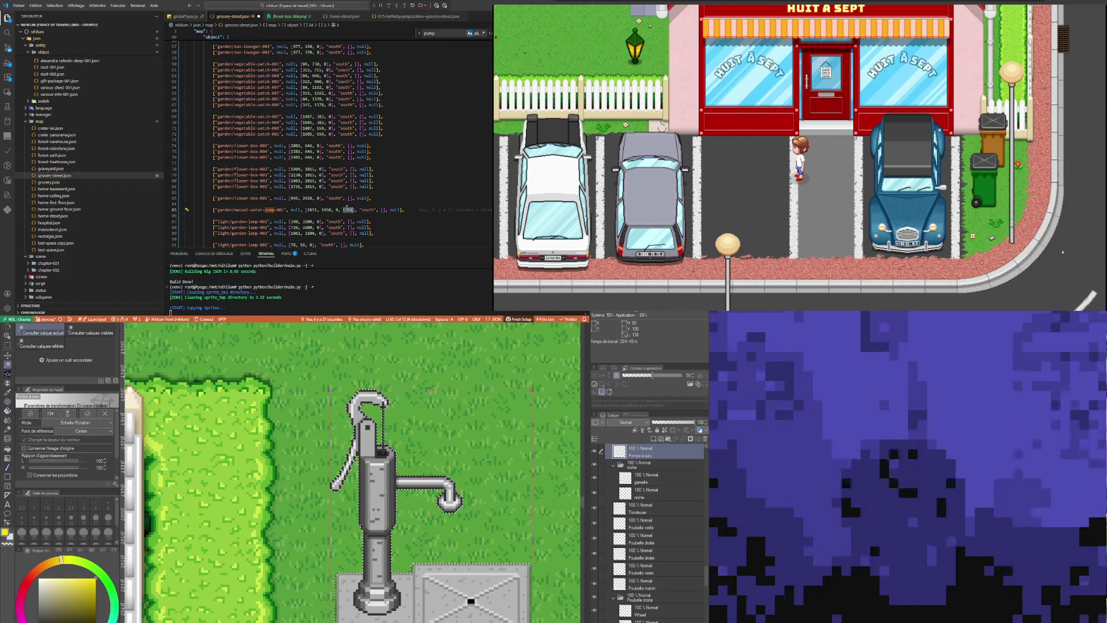
{"action": "type", "text": "2045"}
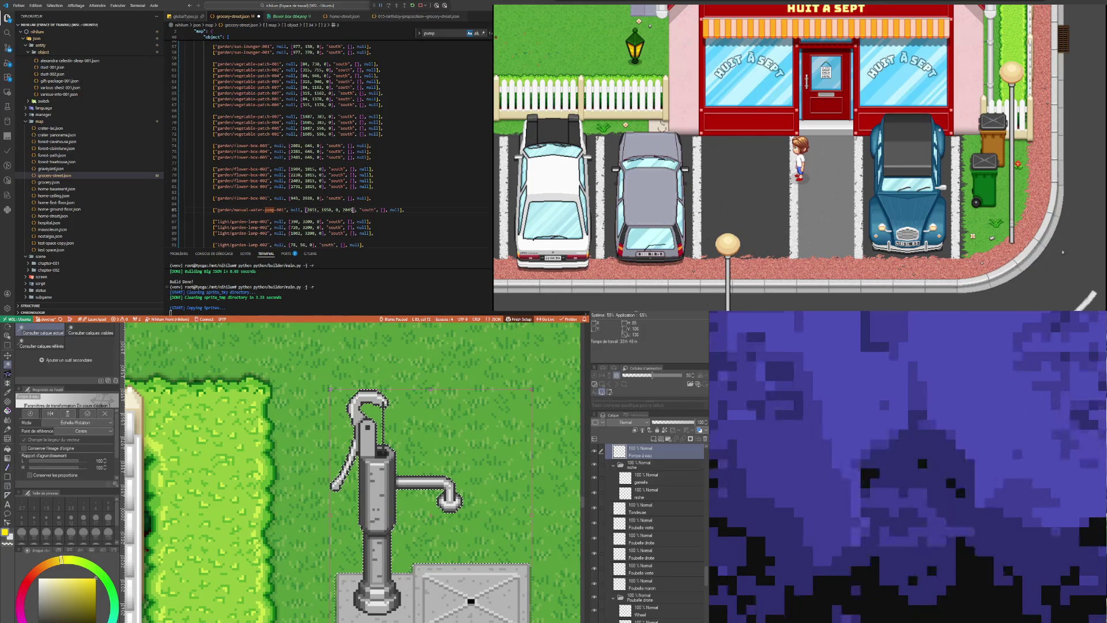
{"action": "key", "text": "Return"}
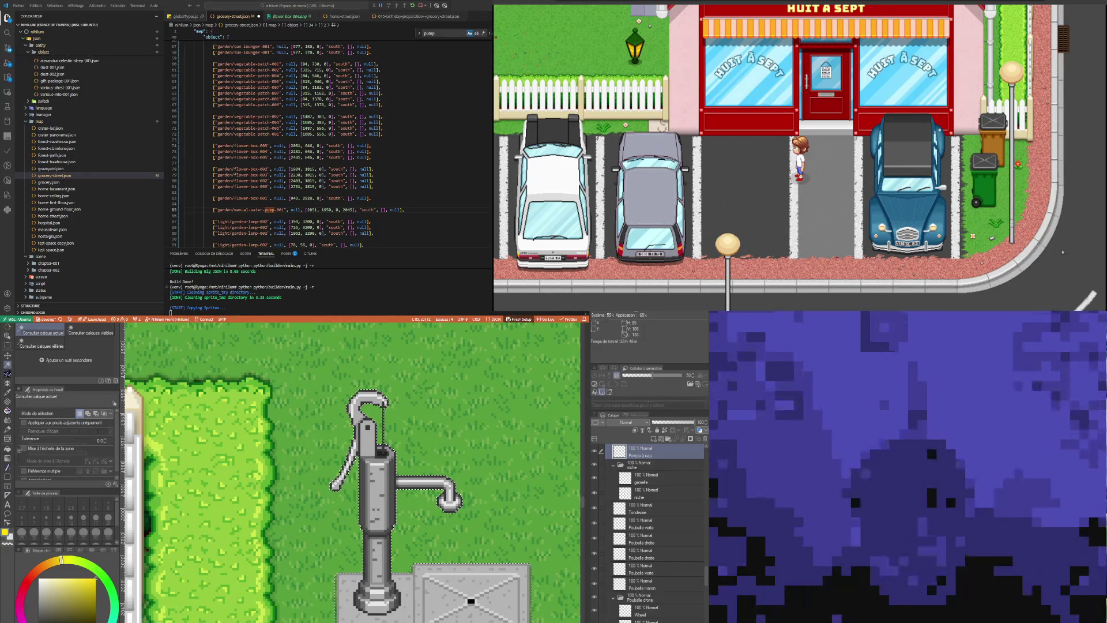
Save grocery-street.json with the new pump coordinates and follow the rebuild output in the terminal
{"action": "left_click", "coordinate": [359, 157]}
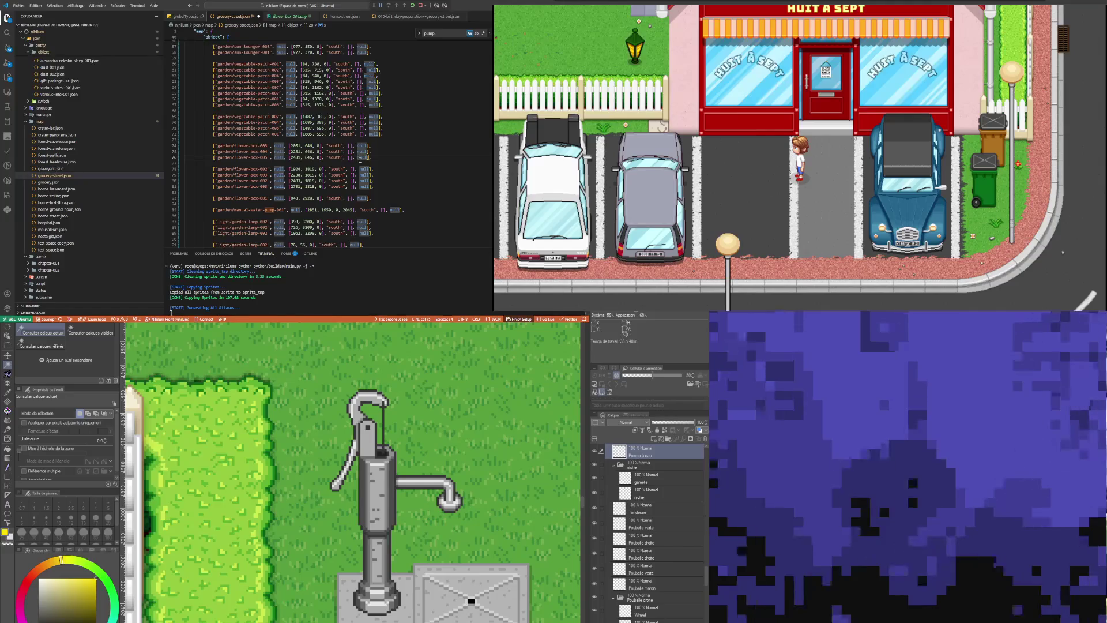
{"action": "key", "text": "ctrl+s"}
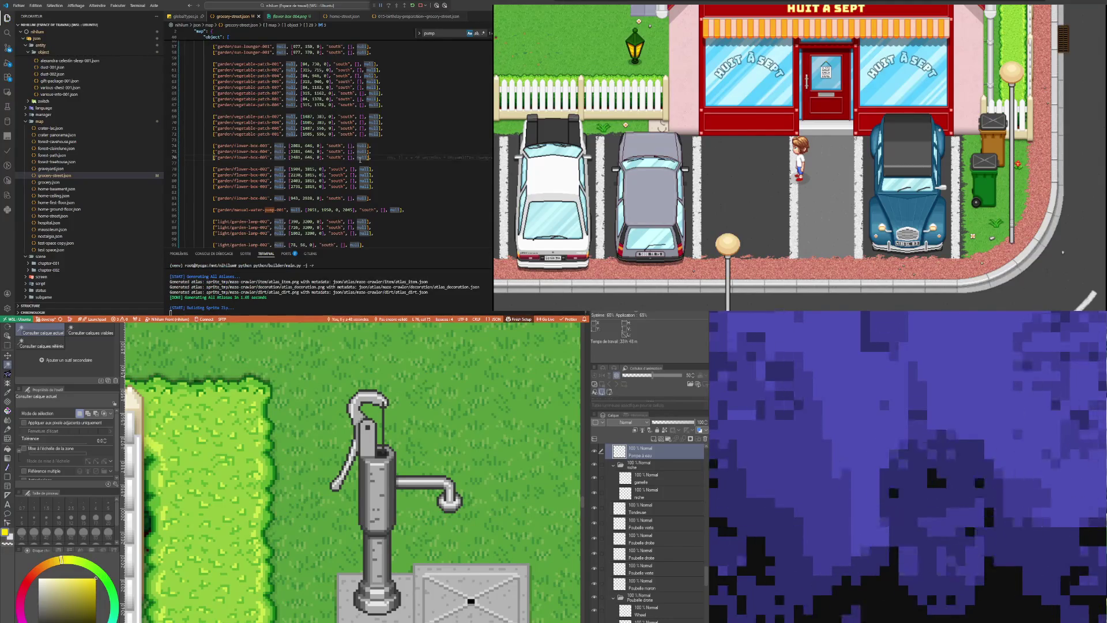
{"action": "left_click", "coordinate": [184, 110]}
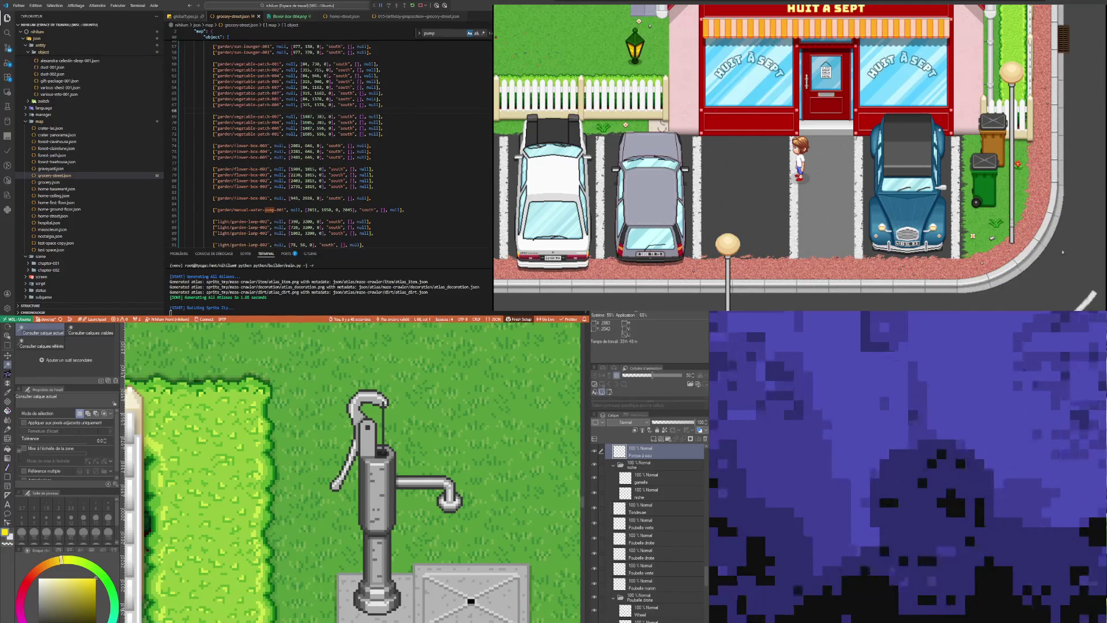
{"action": "scroll", "coordinate": [369, 552], "scroll_direction": "down", "scroll_amount": 10}
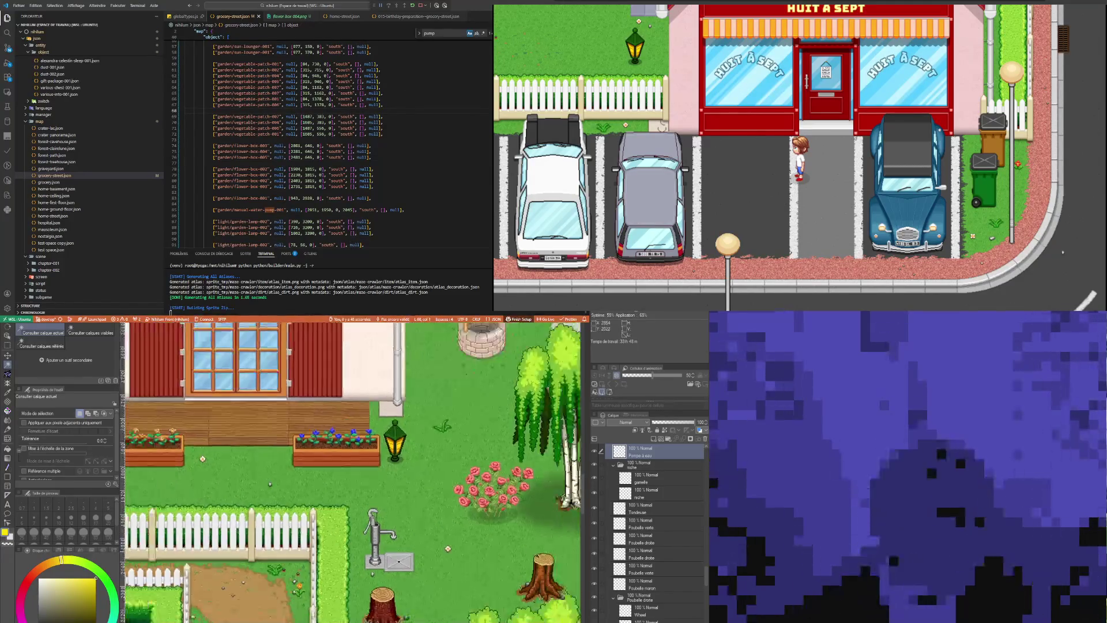
{"action": "scroll", "coordinate": [369, 552], "scroll_direction": "down", "scroll_amount": 10}
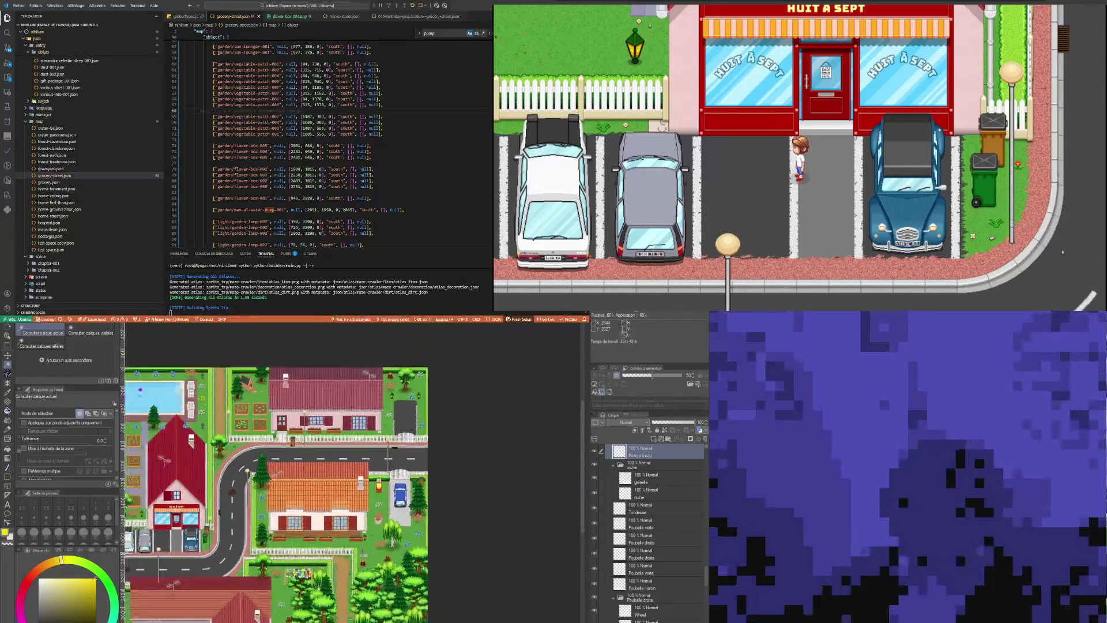
Zoom to the terrace and add an 'Arrosoir' layer above 'Pompe à eau', ready for transform
{"action": "scroll", "coordinate": [281, 601], "scroll_direction": "up", "scroll_amount": 5}
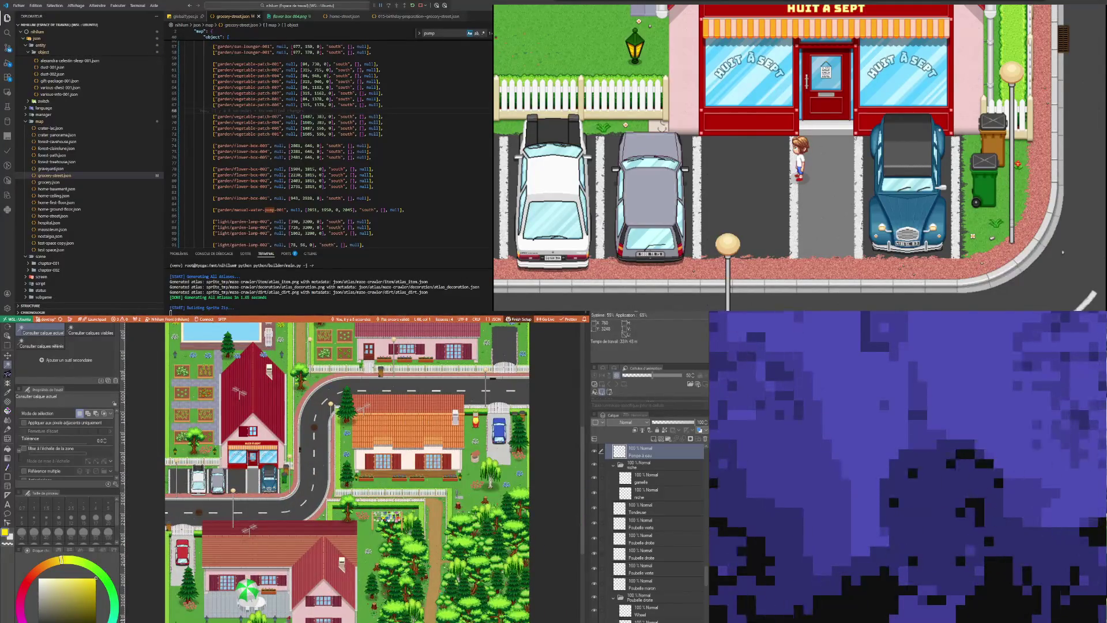
{"action": "scroll", "coordinate": [233, 600], "scroll_direction": "down", "scroll_amount": 2}
{"action": "scroll", "coordinate": [233, 600], "scroll_direction": "up", "scroll_amount": 1}
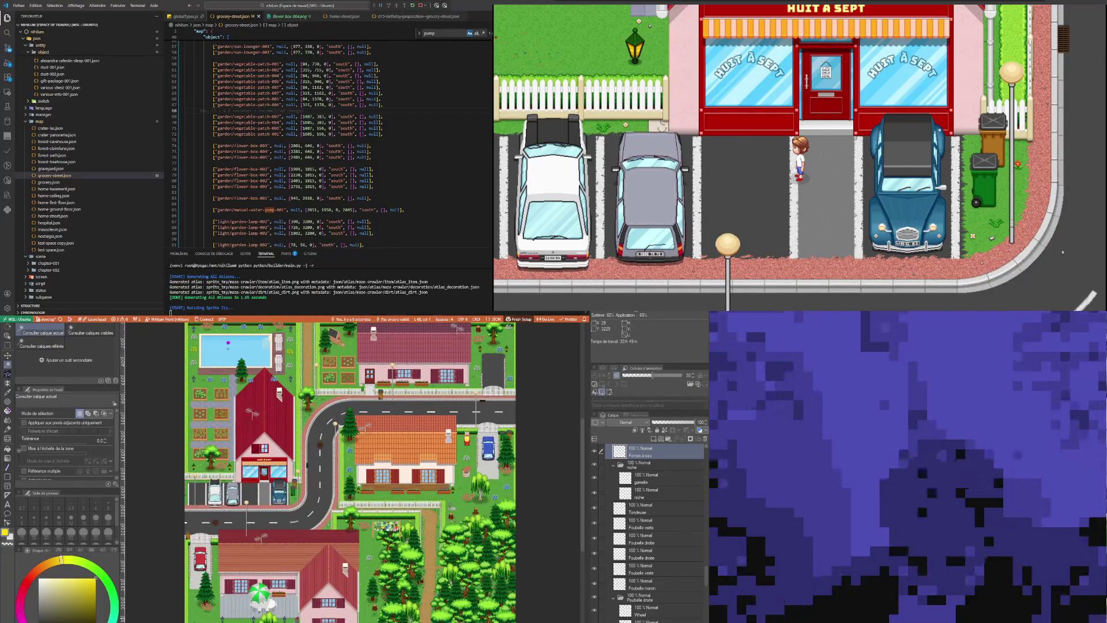
{"action": "scroll", "coordinate": [234, 600], "scroll_direction": "down", "scroll_amount": 1}
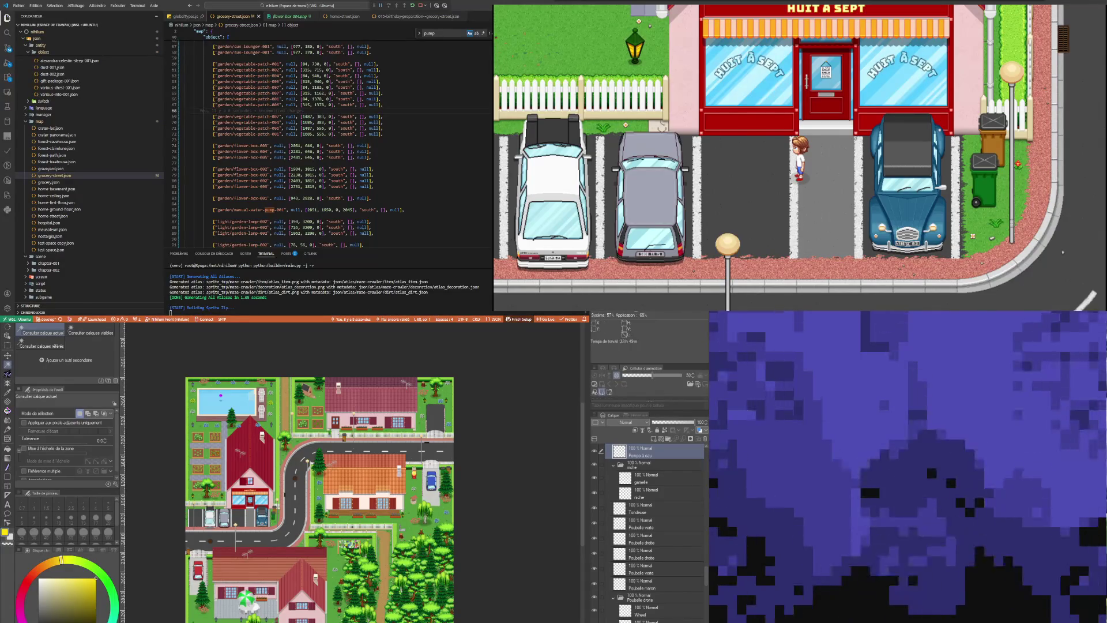
{"action": "scroll", "coordinate": [191, 617], "scroll_direction": "up", "scroll_amount": 1}
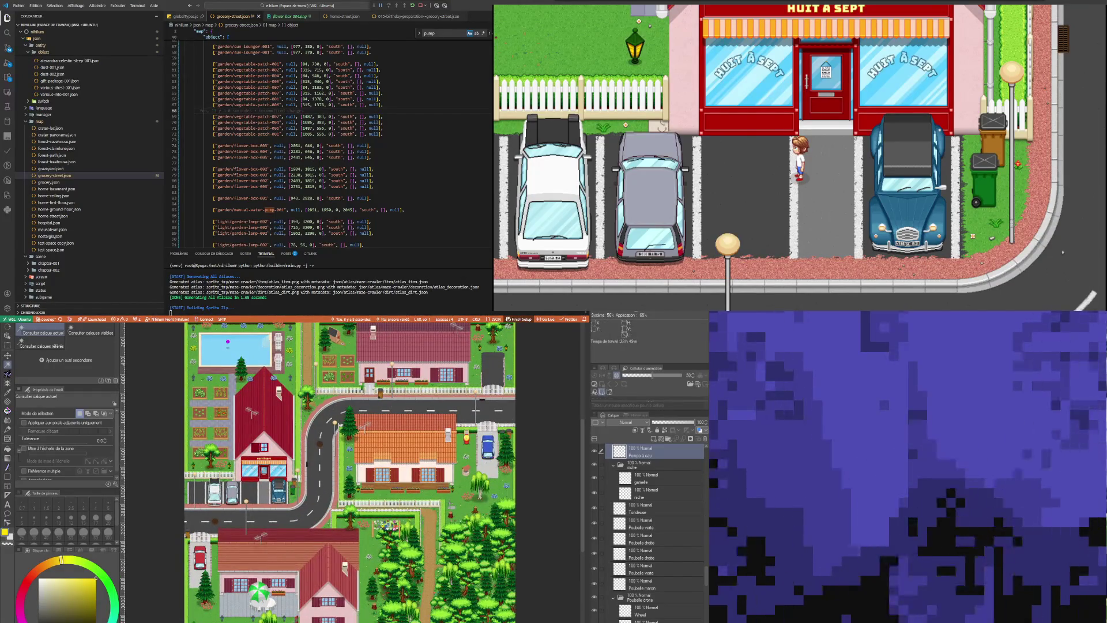
{"action": "scroll", "coordinate": [213, 616], "scroll_direction": "up", "scroll_amount": 5}
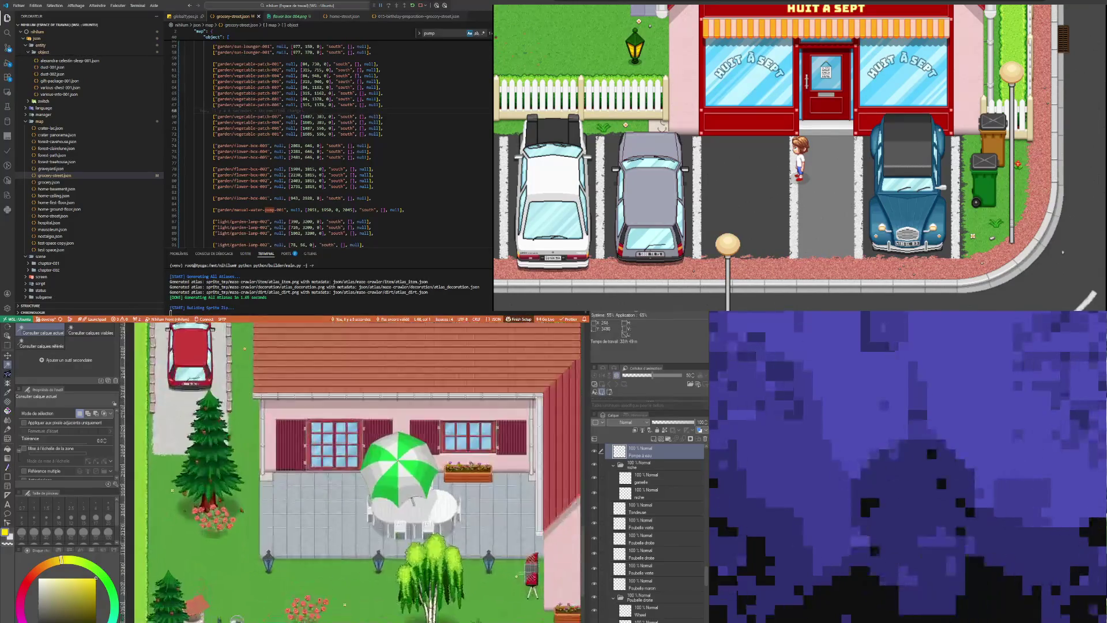
{"action": "key", "text": "o"}
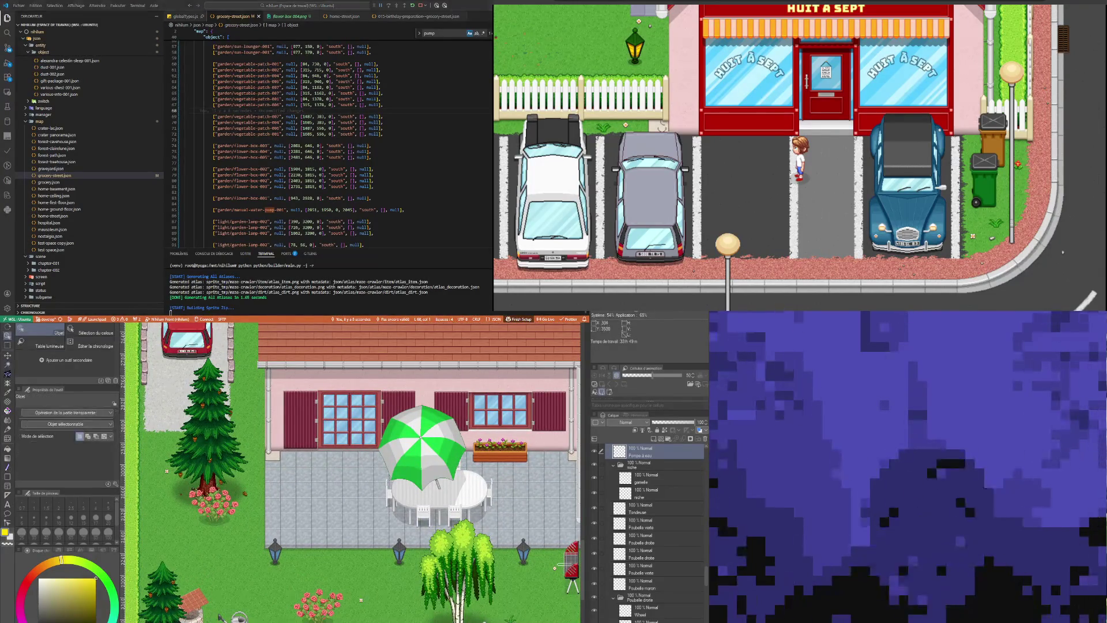
{"action": "key", "text": "ctrl+v"}
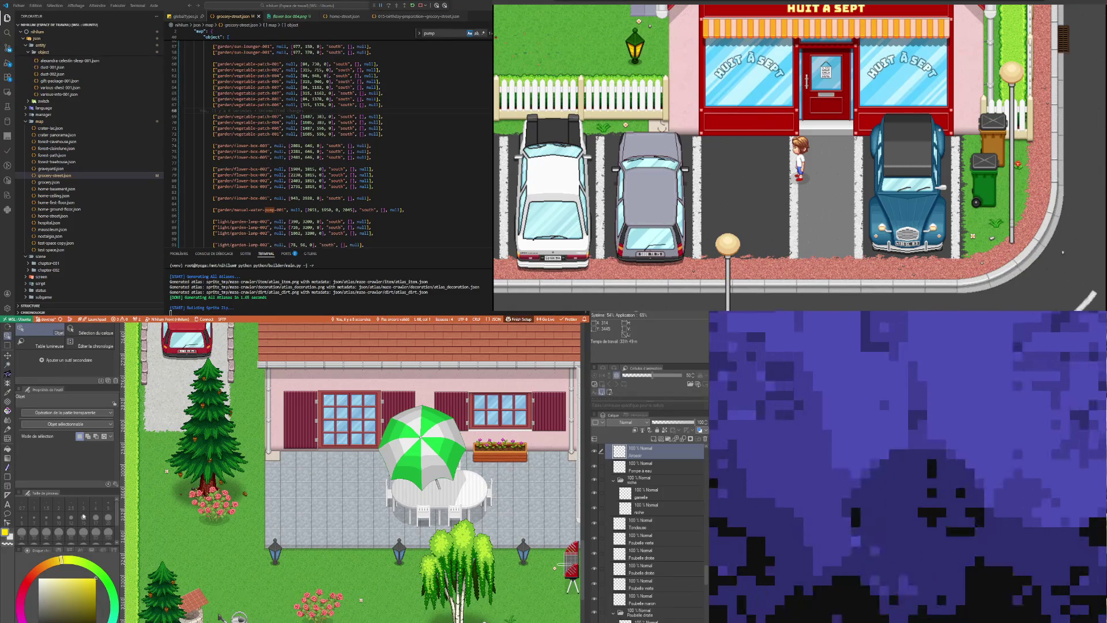
{"action": "left_click", "coordinate": [7, 364]}
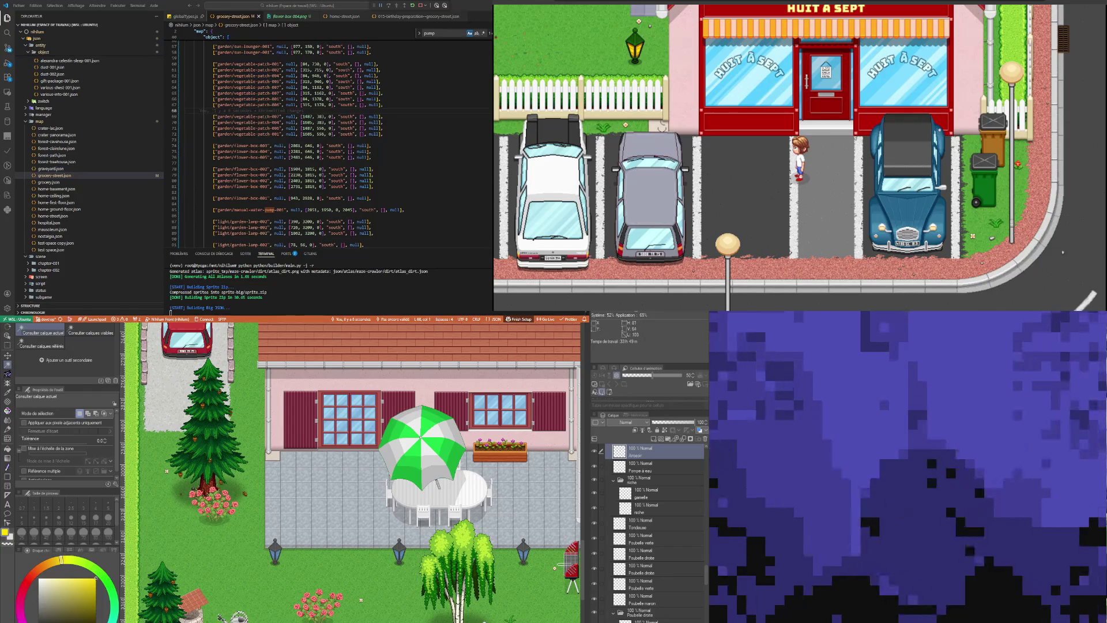
{"action": "key", "text": "ctrl+t"}
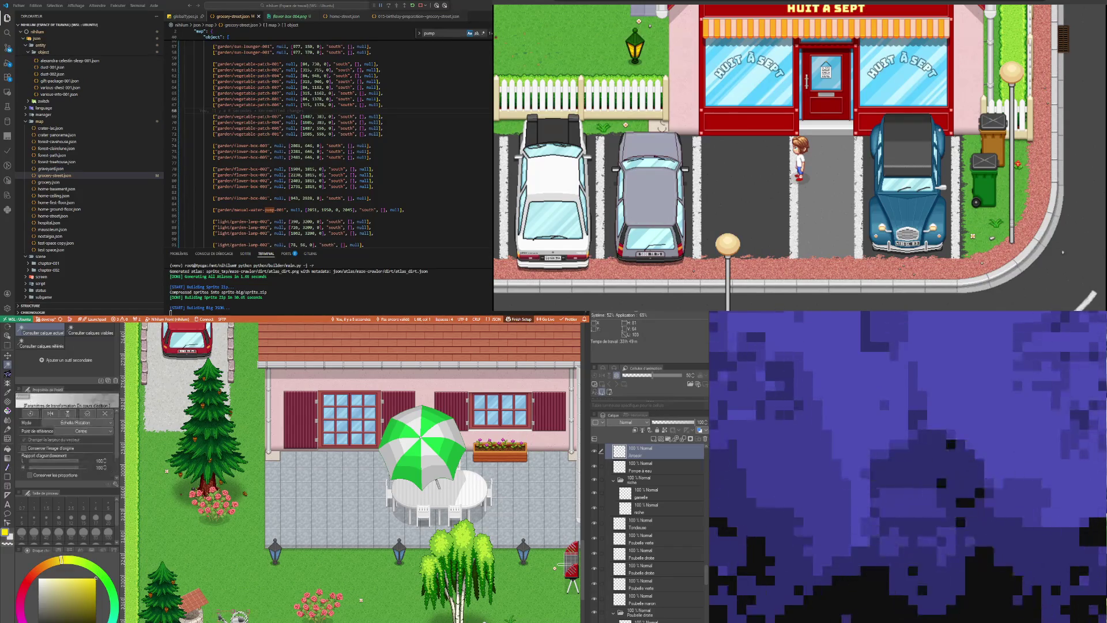
Bring home-street.json up in the code editor
{"action": "left_click", "coordinate": [255, 122]}
{"action": "left_click", "coordinate": [344, 16]}
{"action": "left_click", "coordinate": [262, 157]}
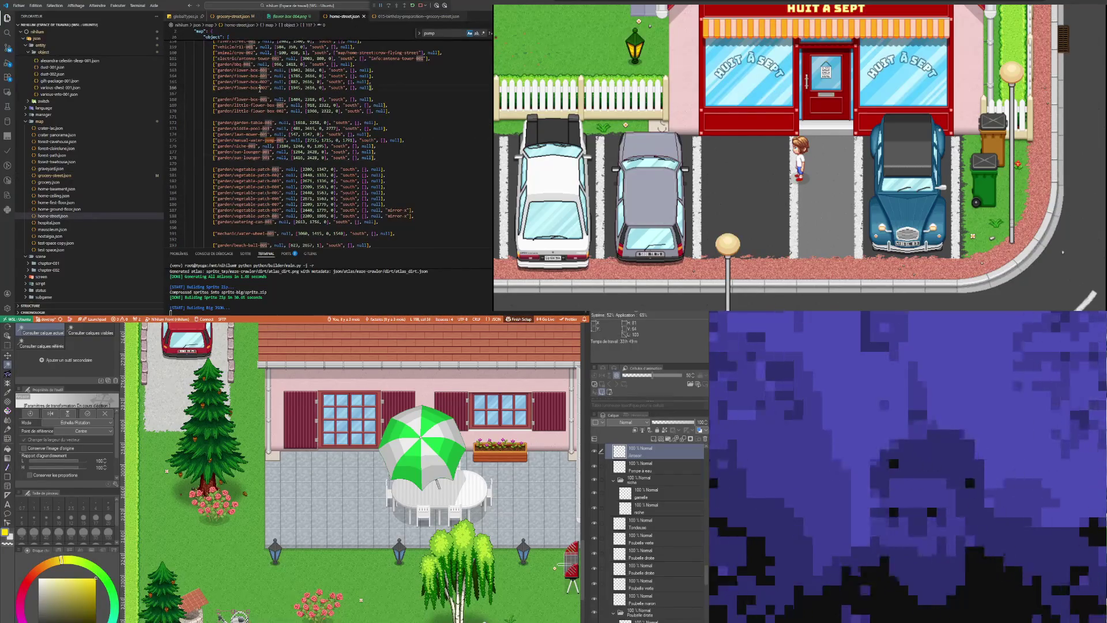
Find the watering-can entry in home-street.json by searching 'water-ca' and select line 189
{"action": "left_click", "coordinate": [260, 89]}
{"action": "key", "text": "ctrl+f"}
{"action": "type", "text": "w"}
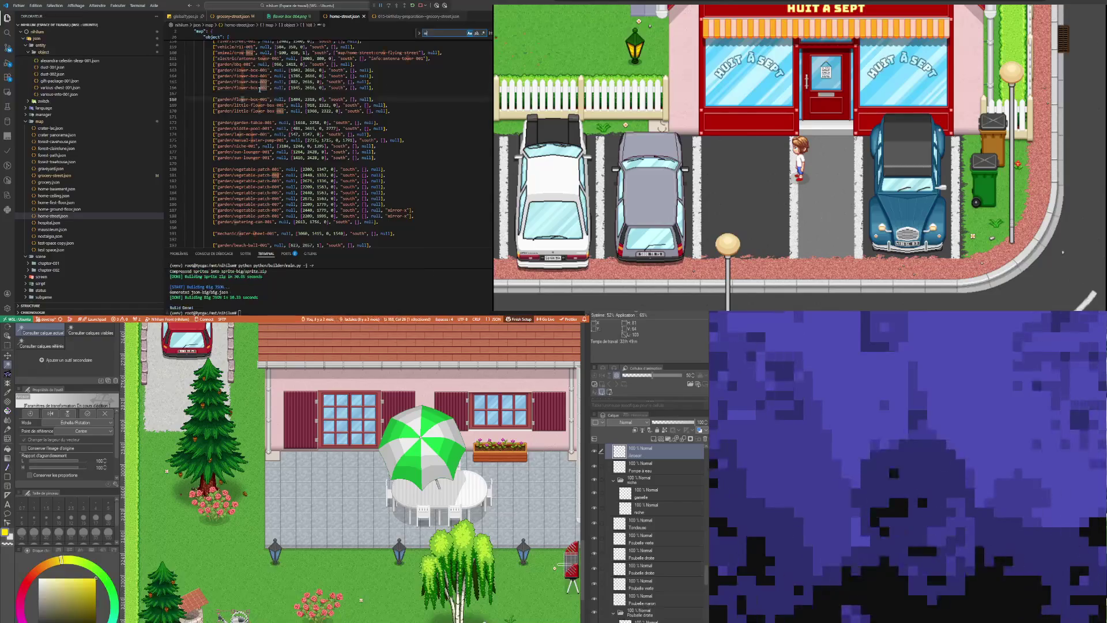
{"action": "type", "text": "ater-c"}
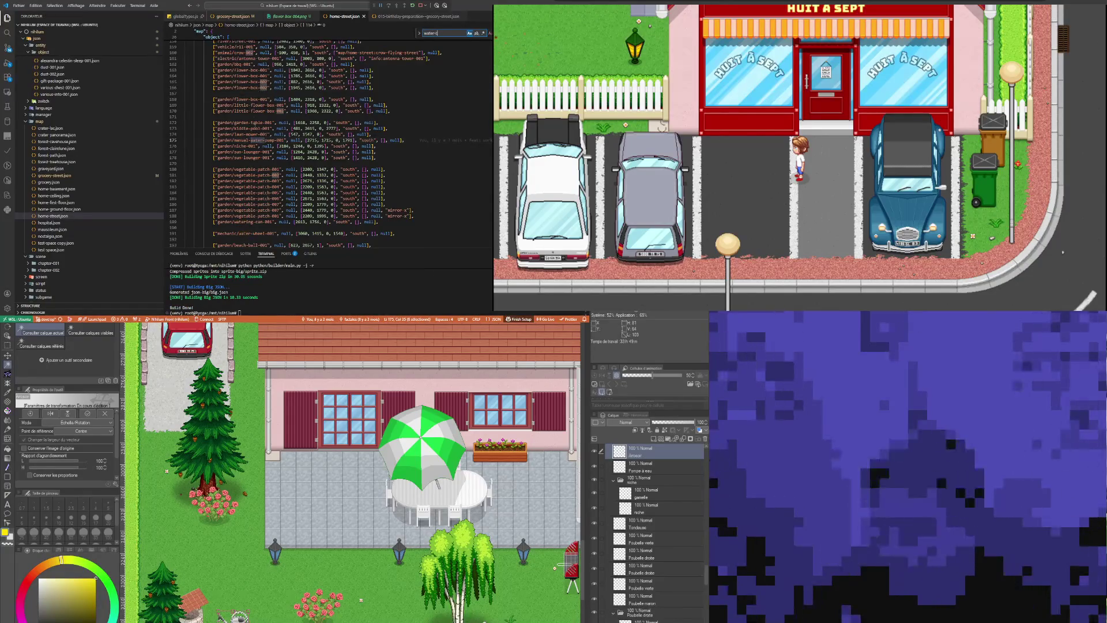
{"action": "type", "text": "a"}
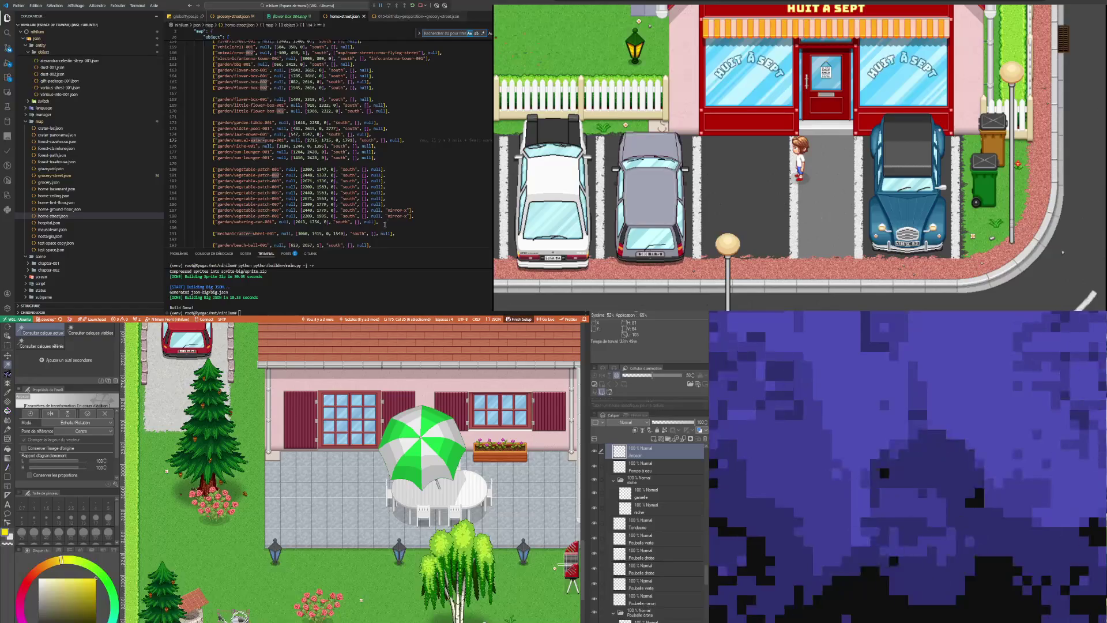
{"action": "key", "text": "ctrl+a"}
{"action": "key", "text": "BackSpace"}
{"action": "left_click", "coordinate": [372, 223]}
{"action": "key", "text": "shift+Home"}
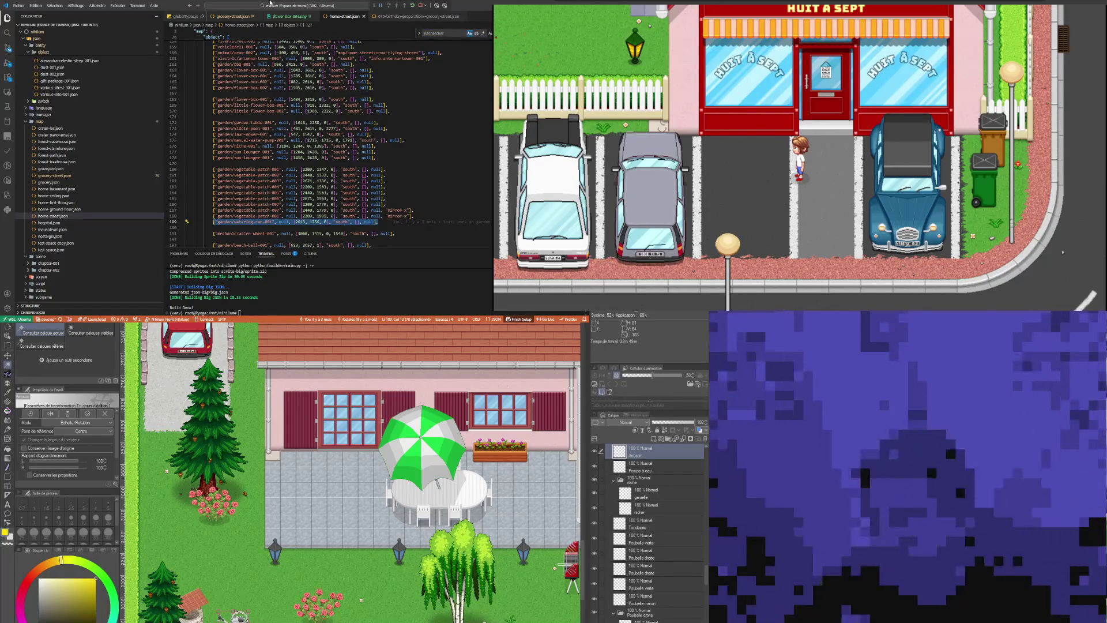
Paste the watering-can-001 entry on a new line below the water pump in grocery-street.json
{"action": "left_click", "coordinate": [222, 17]}
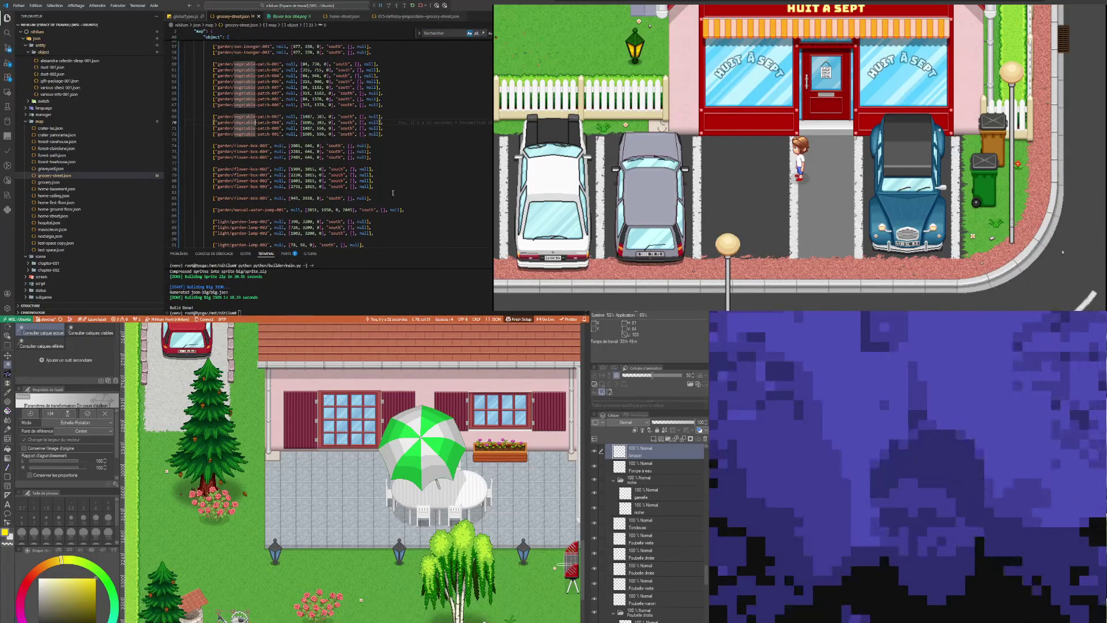
{"action": "left_click", "coordinate": [404, 210]}
{"action": "key", "text": "Return"}
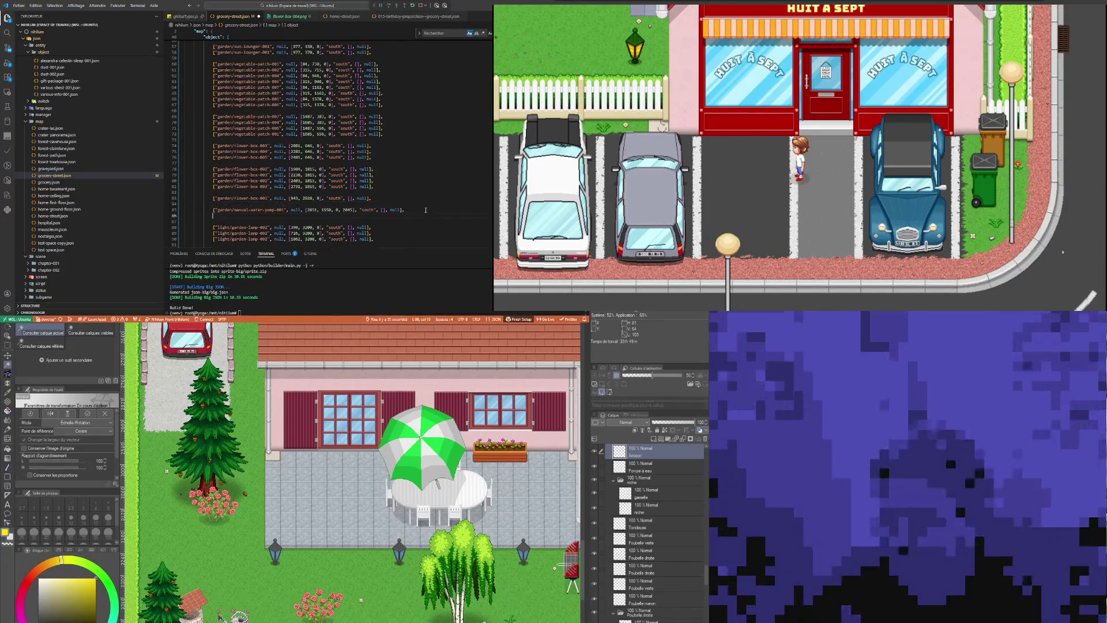
{"action": "key", "text": "ctrl+v"}
{"action": "double_click", "coordinate": [275, 134]}
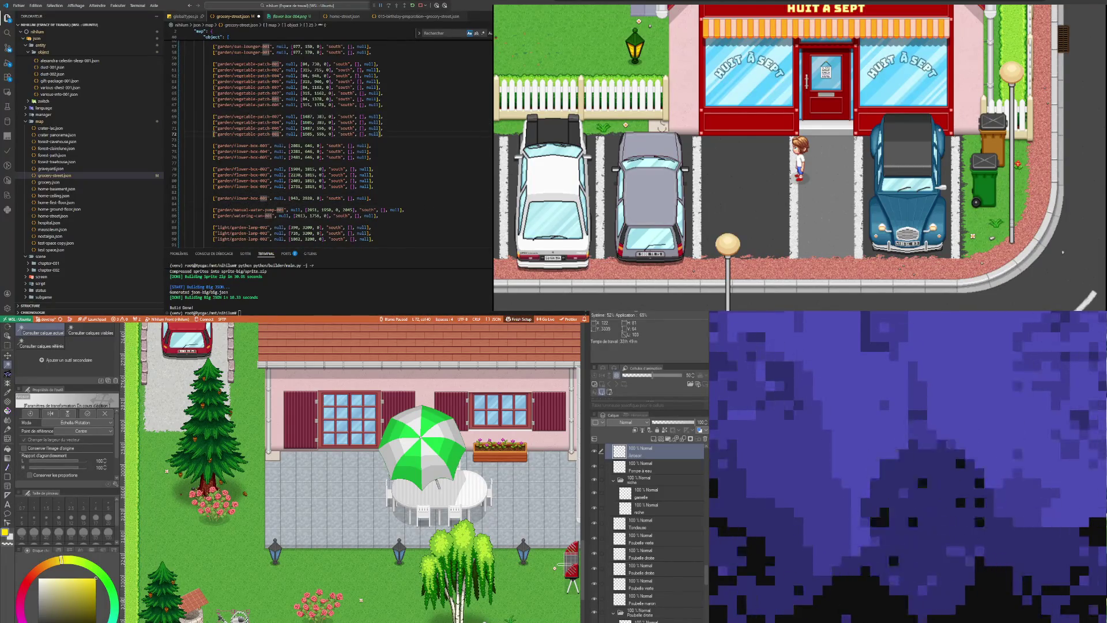
{"action": "scroll", "coordinate": [193, 620], "scroll_direction": "up", "scroll_amount": 5}
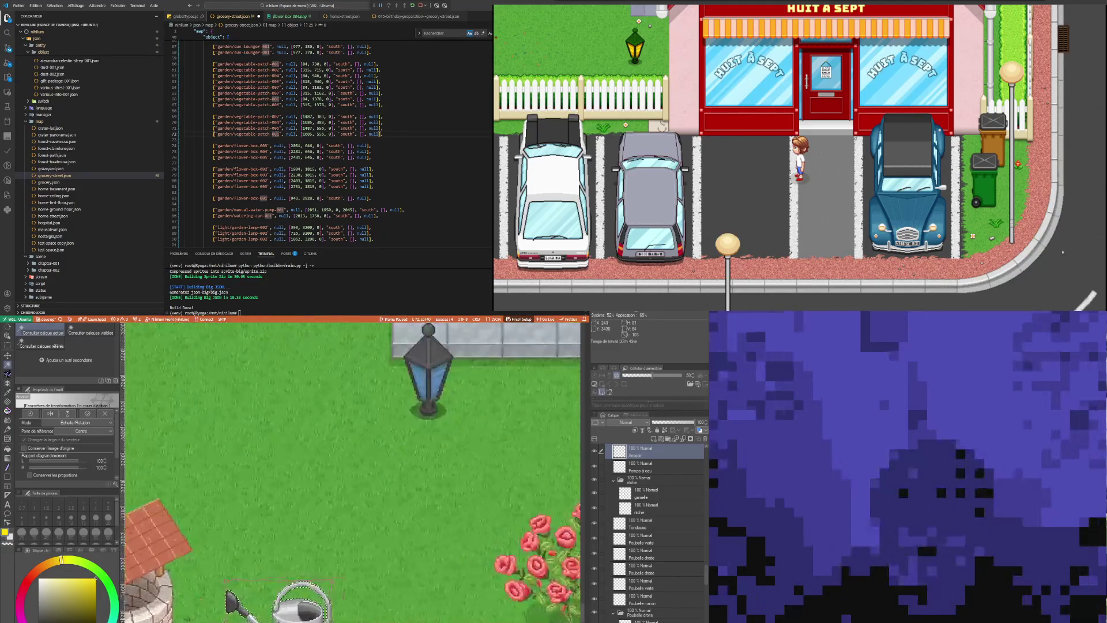
Change the watering can's y value from 1756 to 3397 and save the map file
{"action": "scroll", "coordinate": [236, 576], "scroll_direction": "up", "scroll_amount": 5}
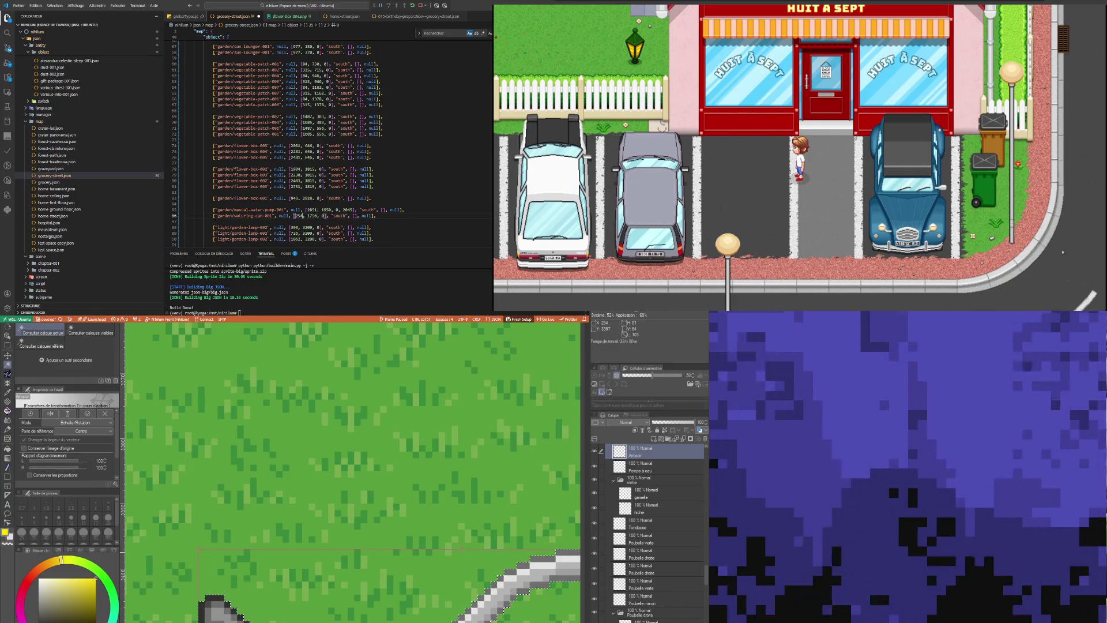
{"action": "double_click", "coordinate": [311, 216]}
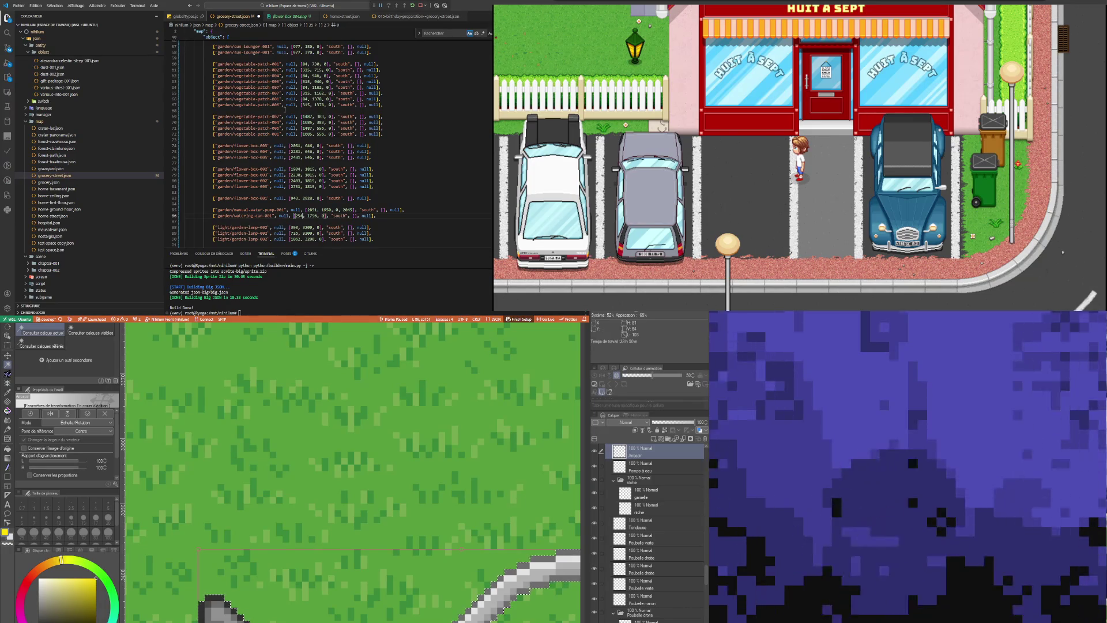
{"action": "type", "text": "3397"}
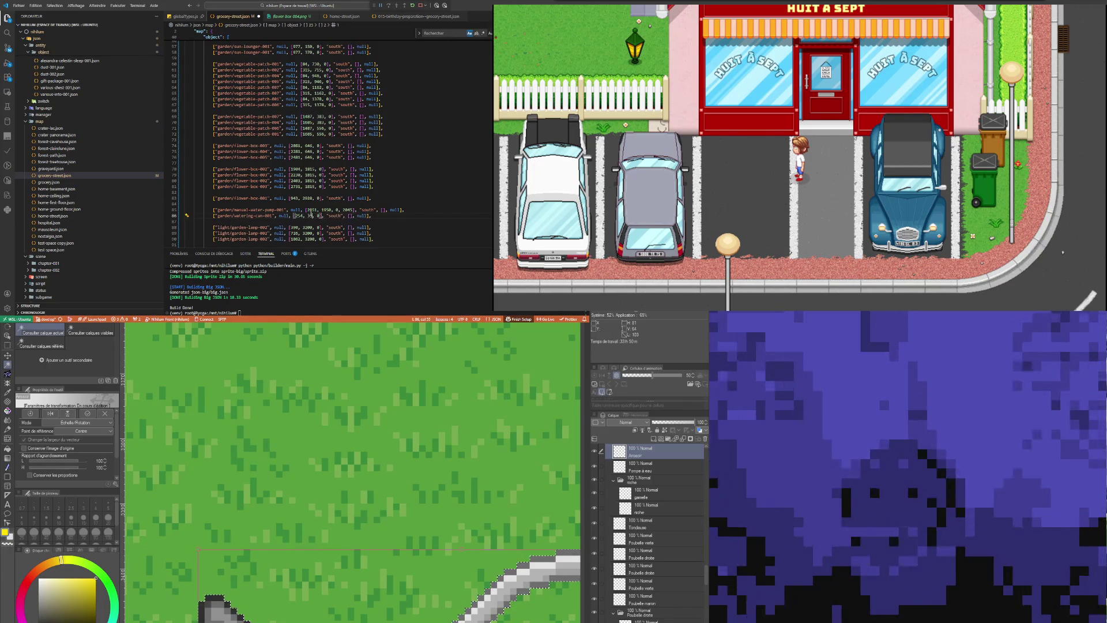
{"action": "left_click", "coordinate": [336, 169]}
{"action": "key", "text": "ctrl+s"}
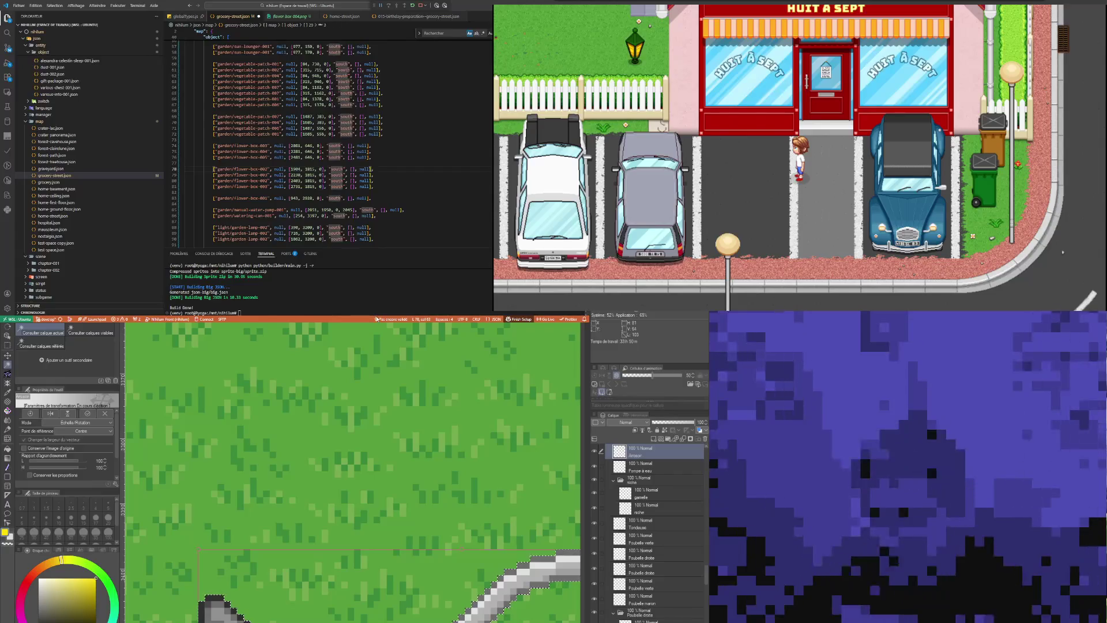
Rerun the previous build command in the terminal without the -r option
{"action": "left_click", "coordinate": [383, 288]}
{"action": "key", "text": "Up"}
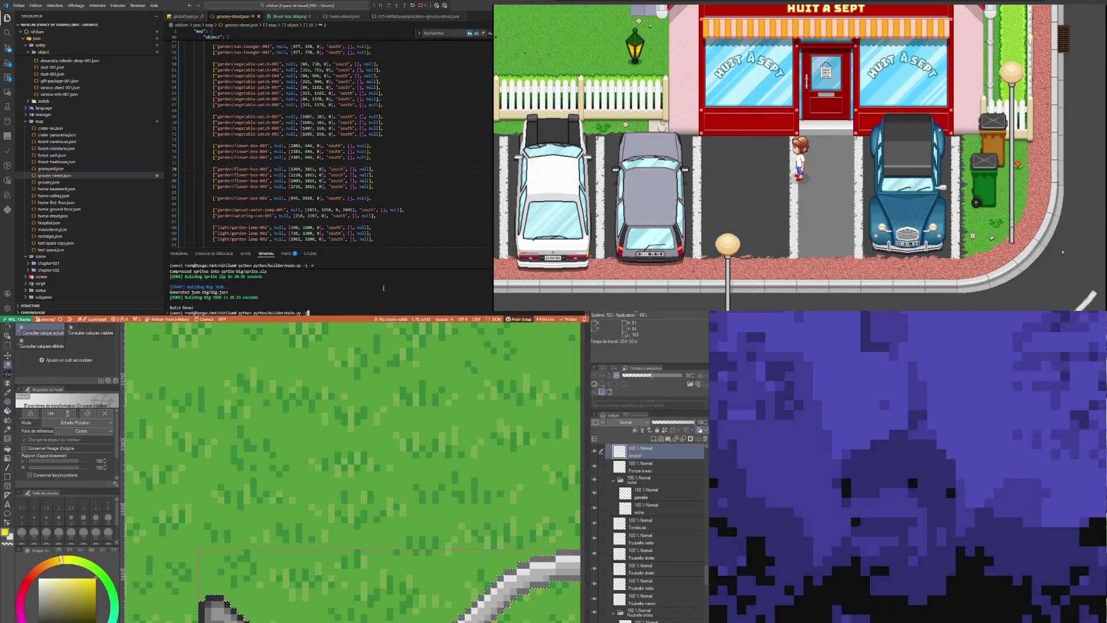
{"action": "key", "text": "BackSpace"}
{"action": "key", "text": "BackSpace"}
{"action": "key", "text": "BackSpace"}
{"action": "key", "text": "Return"}
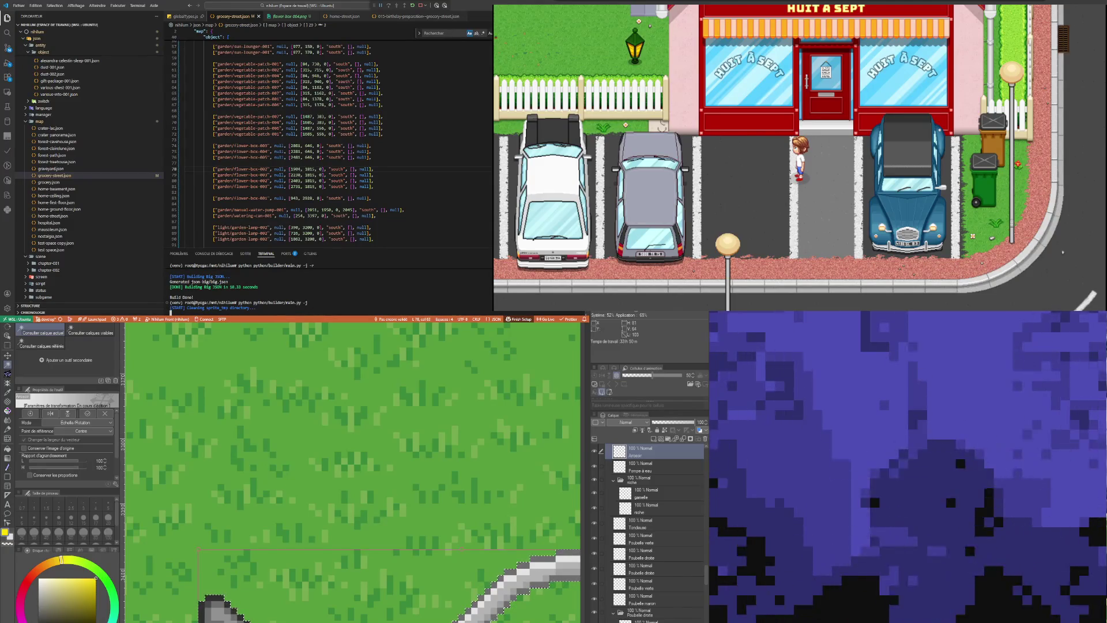
{"action": "scroll", "coordinate": [353, 472], "scroll_direction": "down", "scroll_amount": 2}
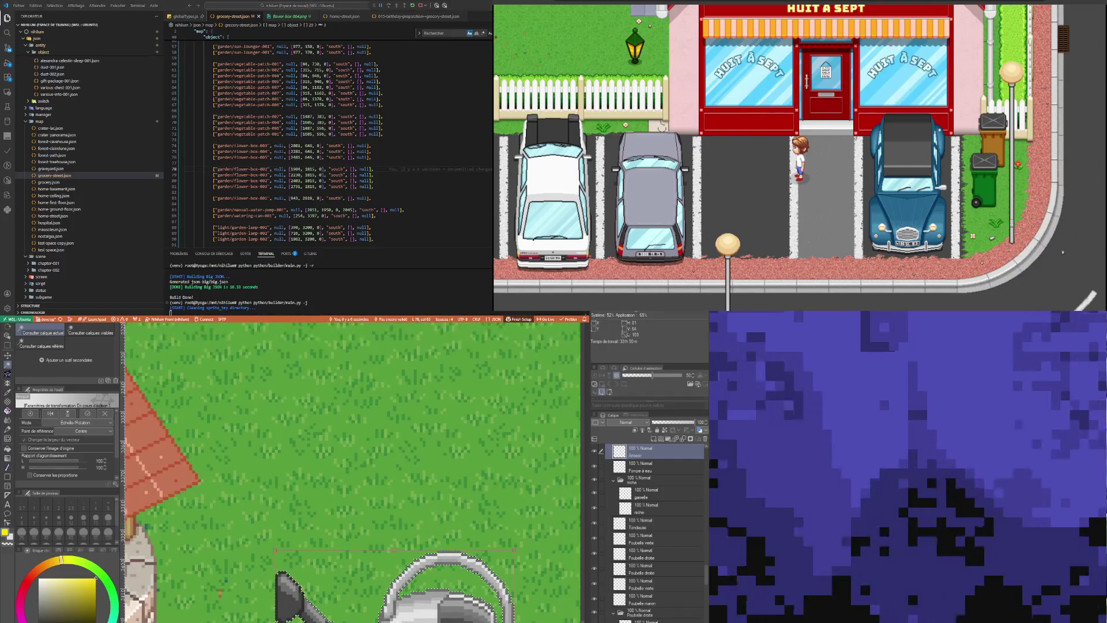
Commit the watering can's transform, review the whole map, then enter the shop to reload the game
{"action": "key", "text": "Return"}
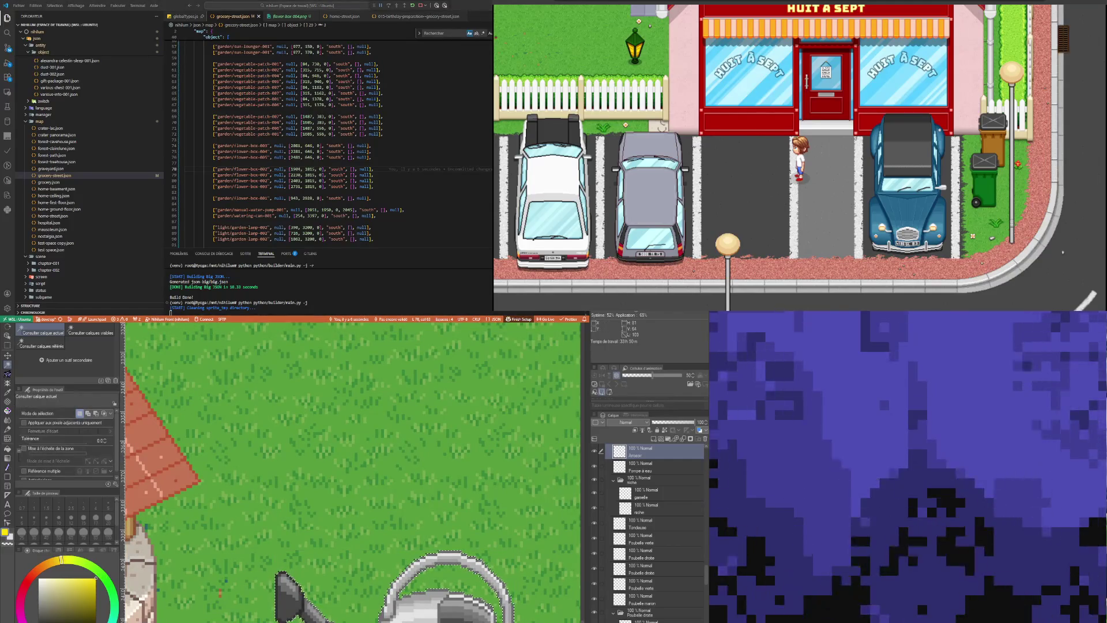
{"action": "scroll", "coordinate": [327, 569], "scroll_direction": "down", "scroll_amount": 2}
{"action": "scroll", "coordinate": [327, 569], "scroll_direction": "down", "scroll_amount": 5}
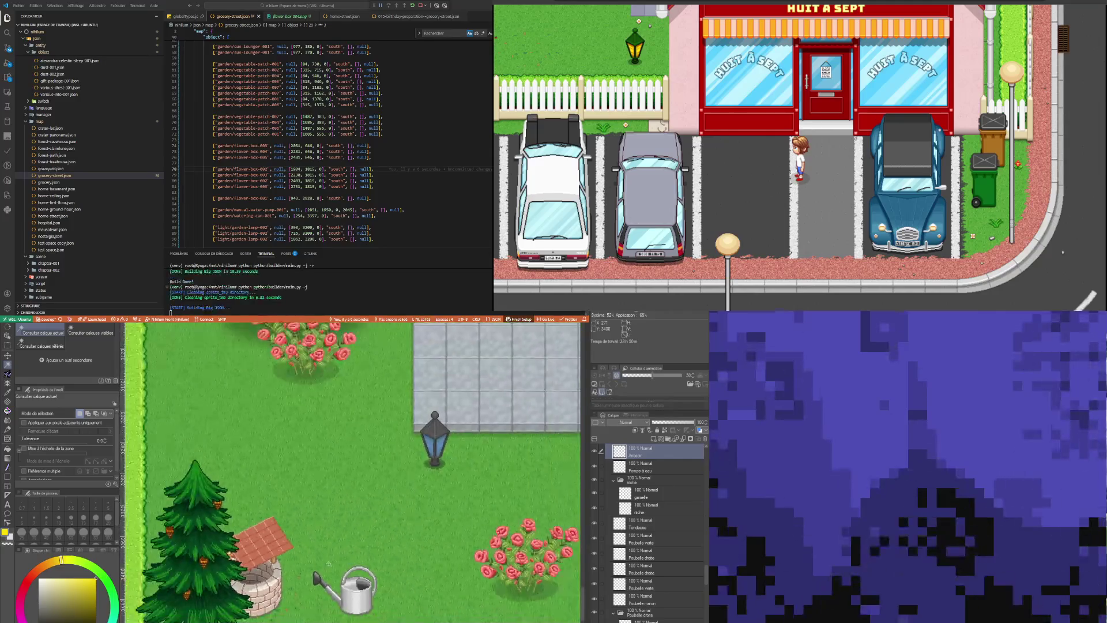
{"action": "scroll", "coordinate": [327, 569], "scroll_direction": "down", "scroll_amount": 5}
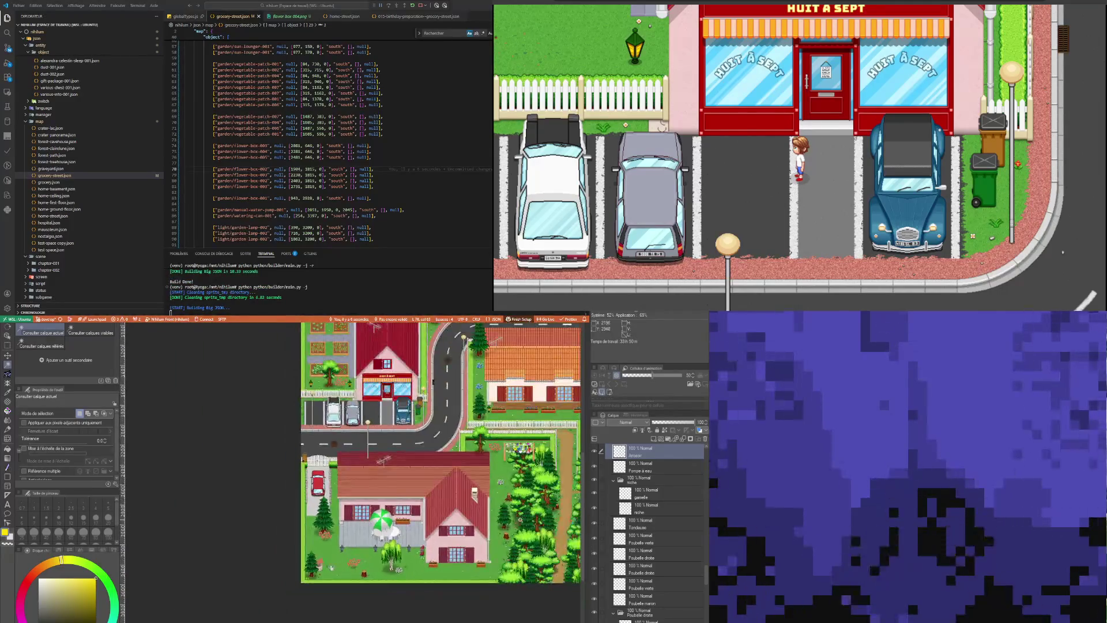
{"action": "scroll", "coordinate": [406, 518], "scroll_direction": "up", "scroll_amount": 5}
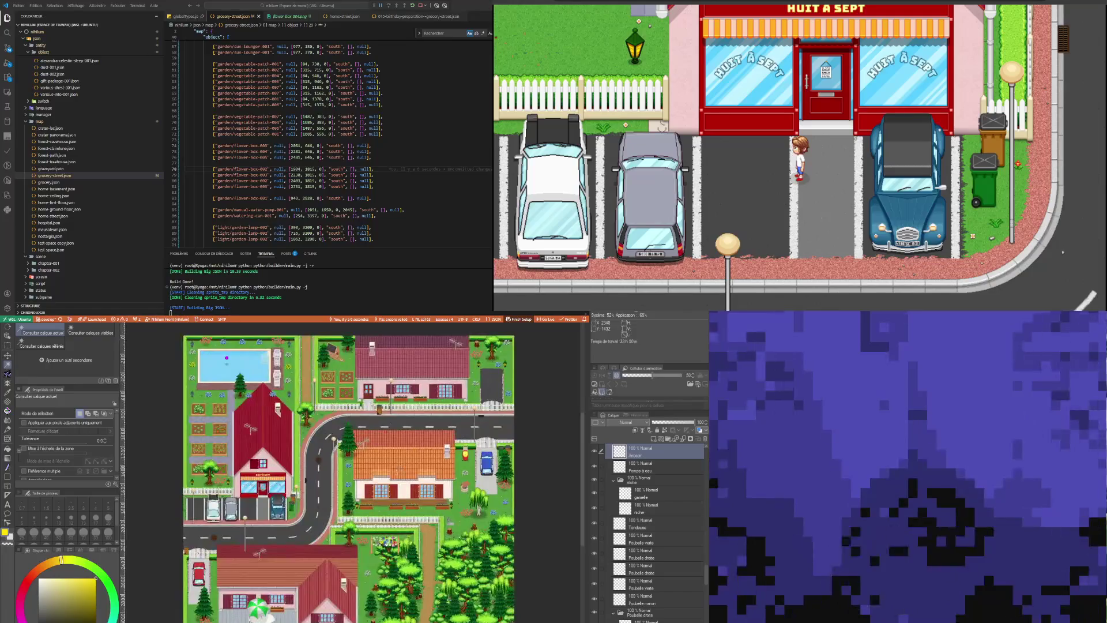
{"action": "scroll", "coordinate": [305, 517], "scroll_direction": "down", "scroll_amount": 2}
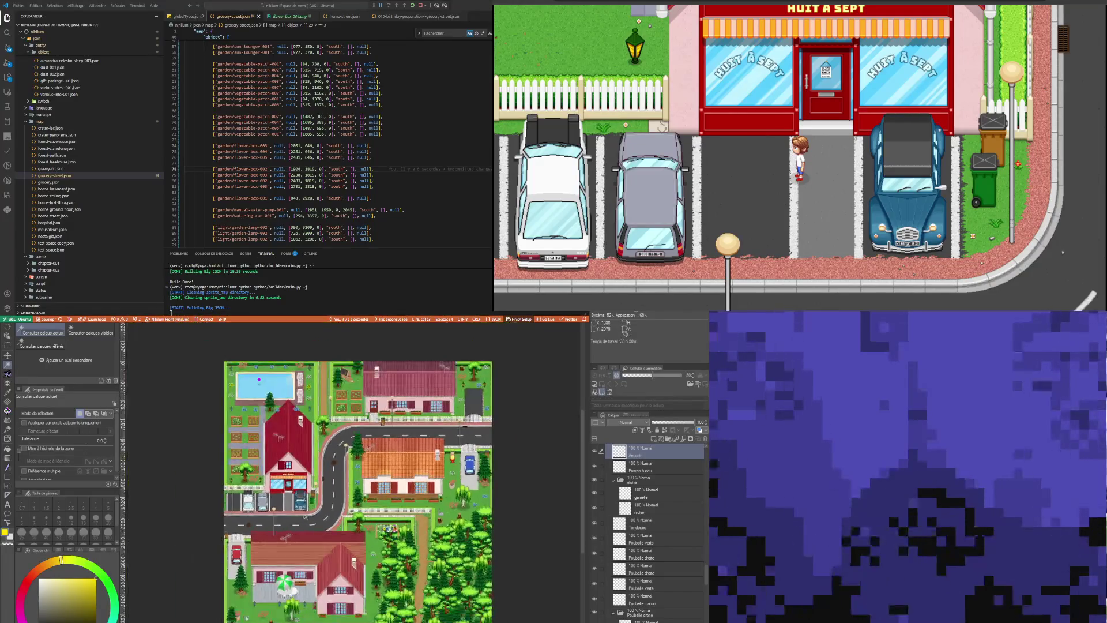
{"action": "scroll", "coordinate": [305, 516], "scroll_direction": "up", "scroll_amount": 1}
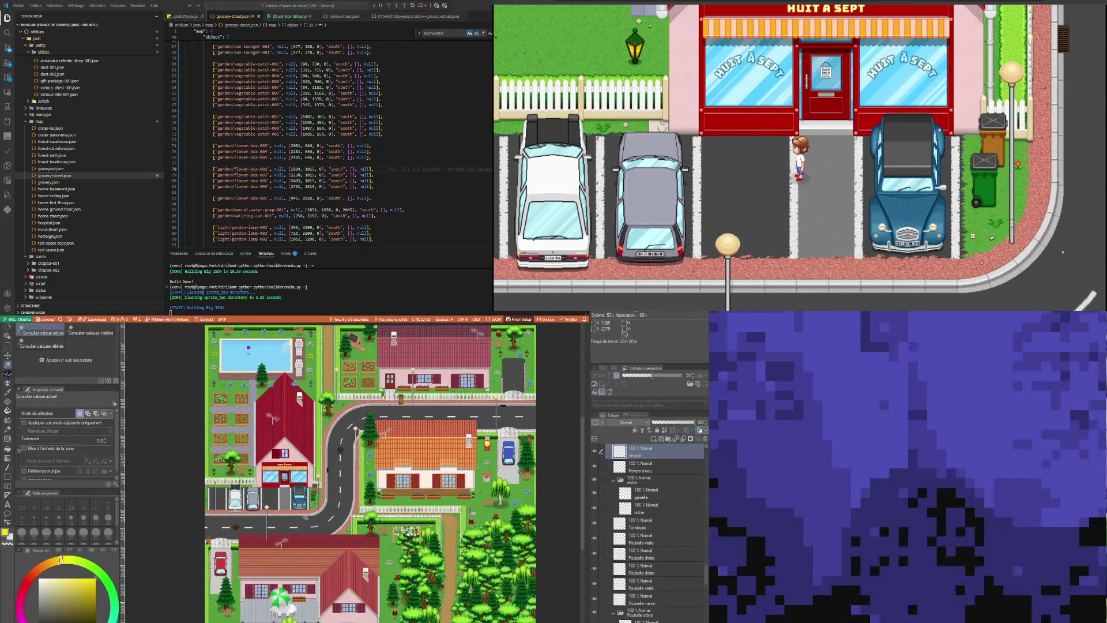
{"action": "scroll", "coordinate": [306, 517], "scroll_direction": "down", "scroll_amount": 1}
{"action": "scroll", "coordinate": [308, 511], "scroll_direction": "up", "scroll_amount": 1}
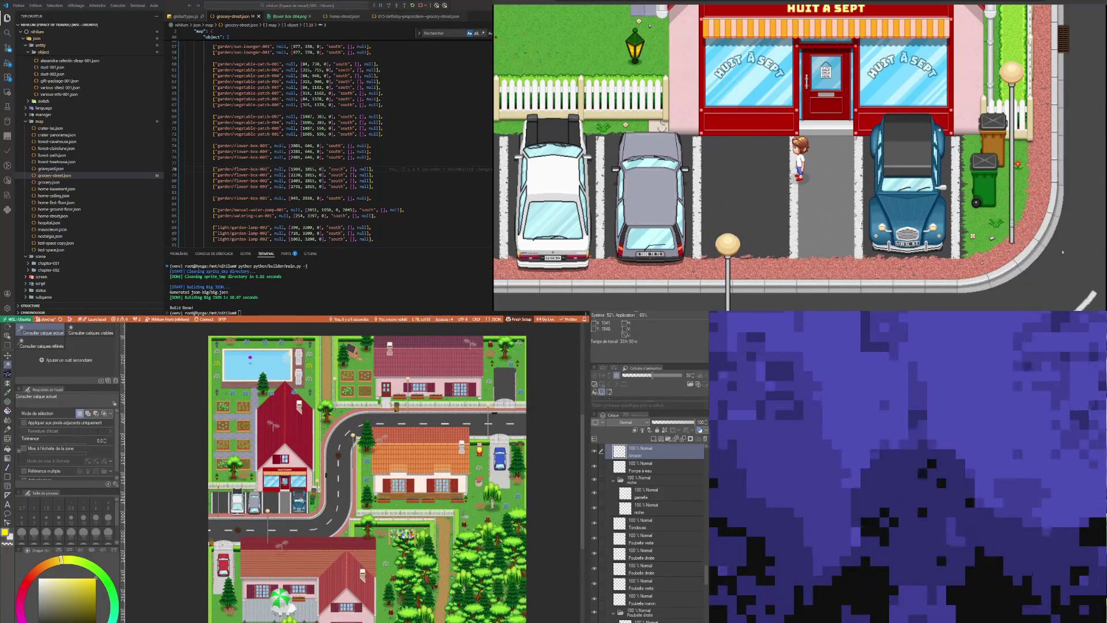
{"action": "scroll", "coordinate": [295, 575], "scroll_direction": "down", "scroll_amount": 1}
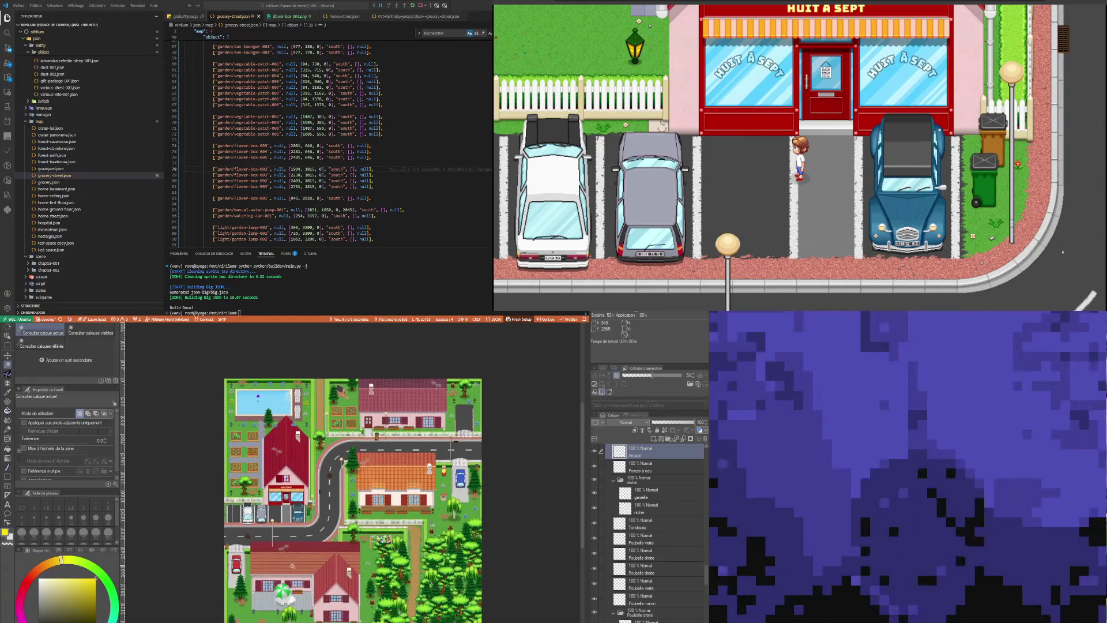
{"action": "scroll", "coordinate": [296, 575], "scroll_direction": "up", "scroll_amount": 1}
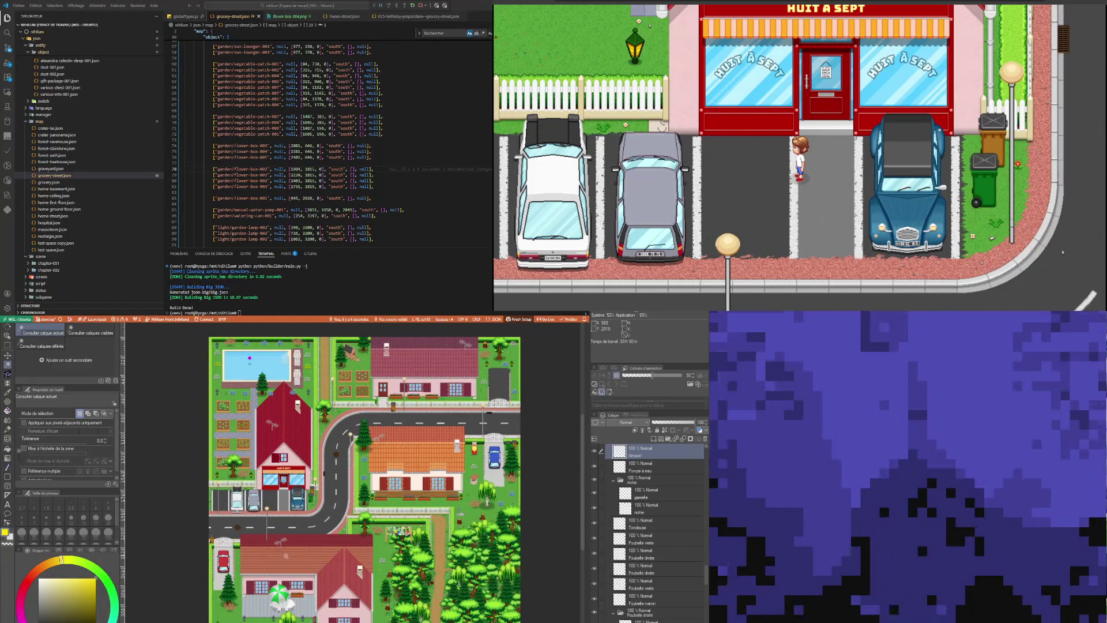
{"action": "scroll", "coordinate": [285, 554], "scroll_direction": "up", "scroll_amount": 1}
{"action": "scroll", "coordinate": [286, 548], "scroll_direction": "down", "scroll_amount": 2}
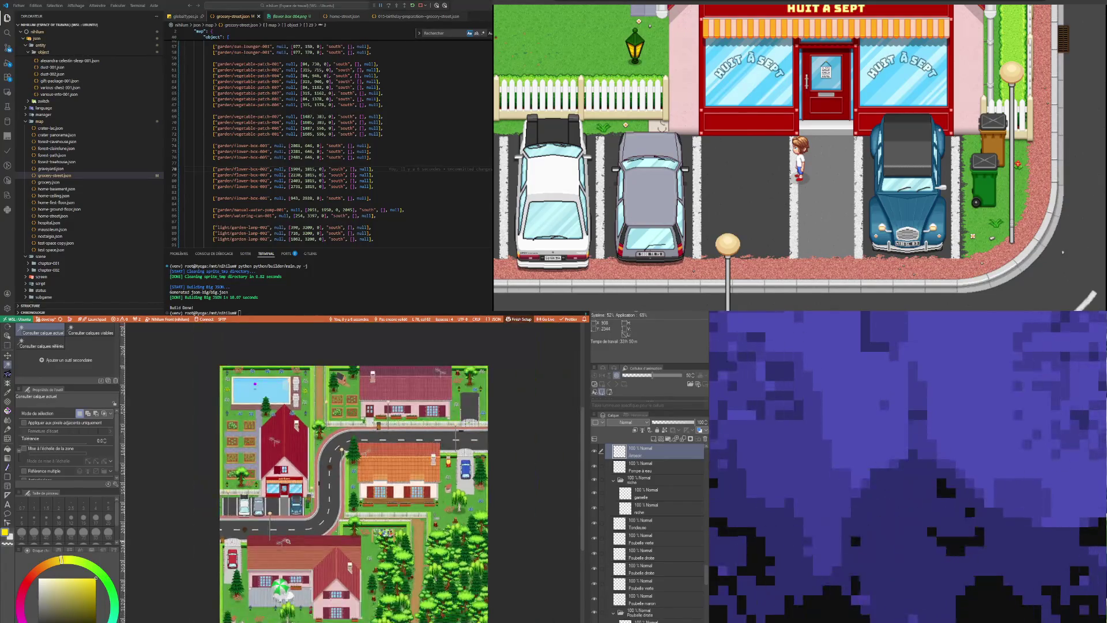
{"action": "scroll", "coordinate": [287, 541], "scroll_direction": "up", "scroll_amount": 1}
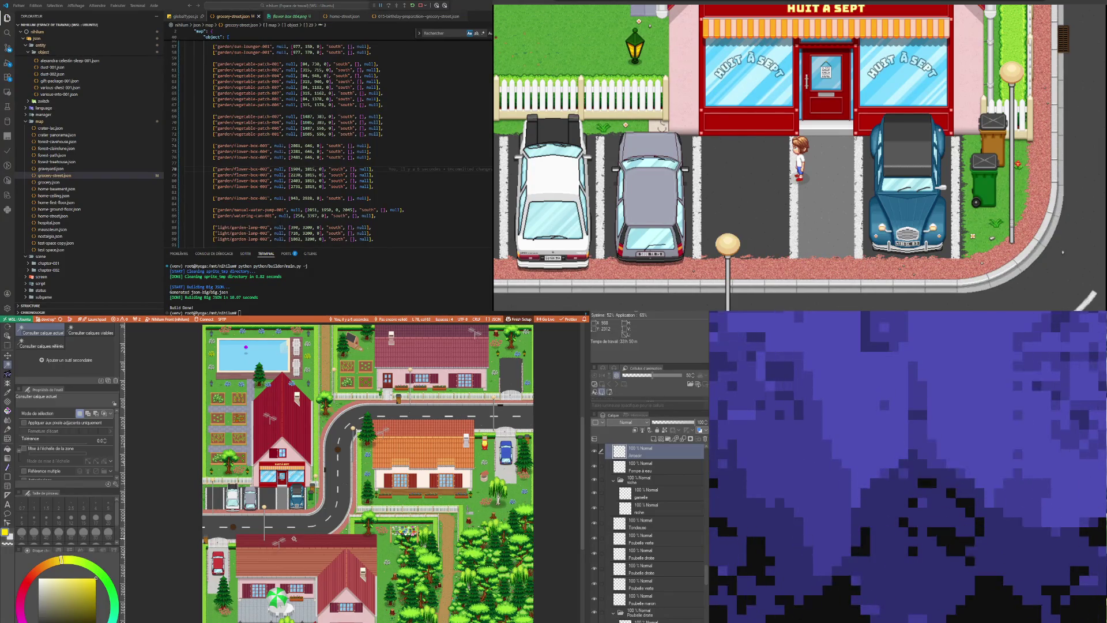
{"action": "scroll", "coordinate": [294, 538], "scroll_direction": "down", "scroll_amount": 1}
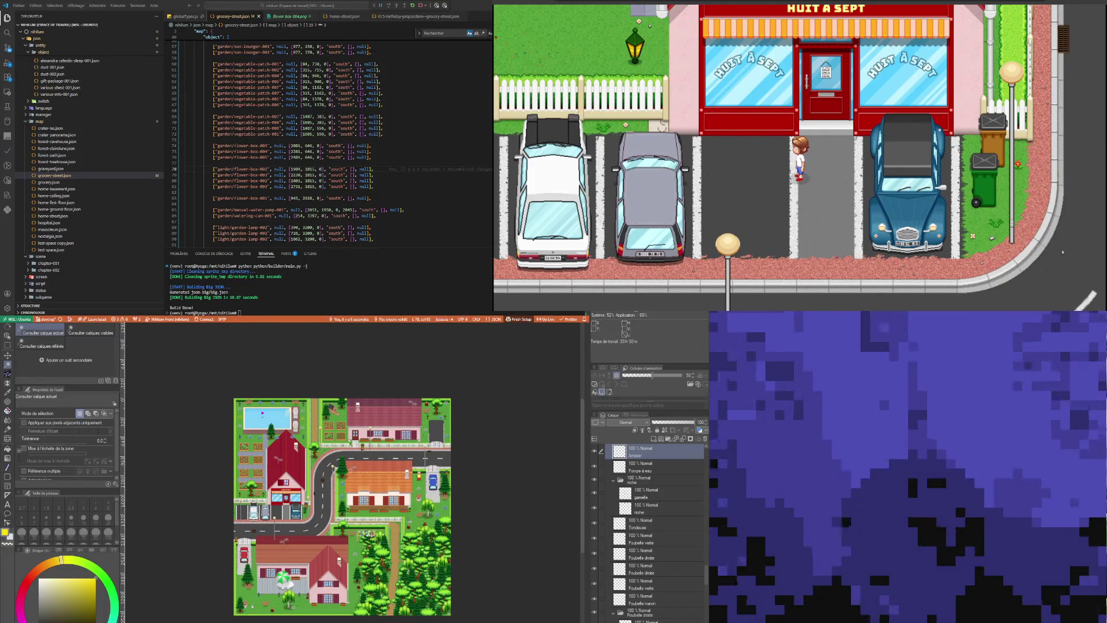
{"action": "left_click", "coordinate": [823, 46]}
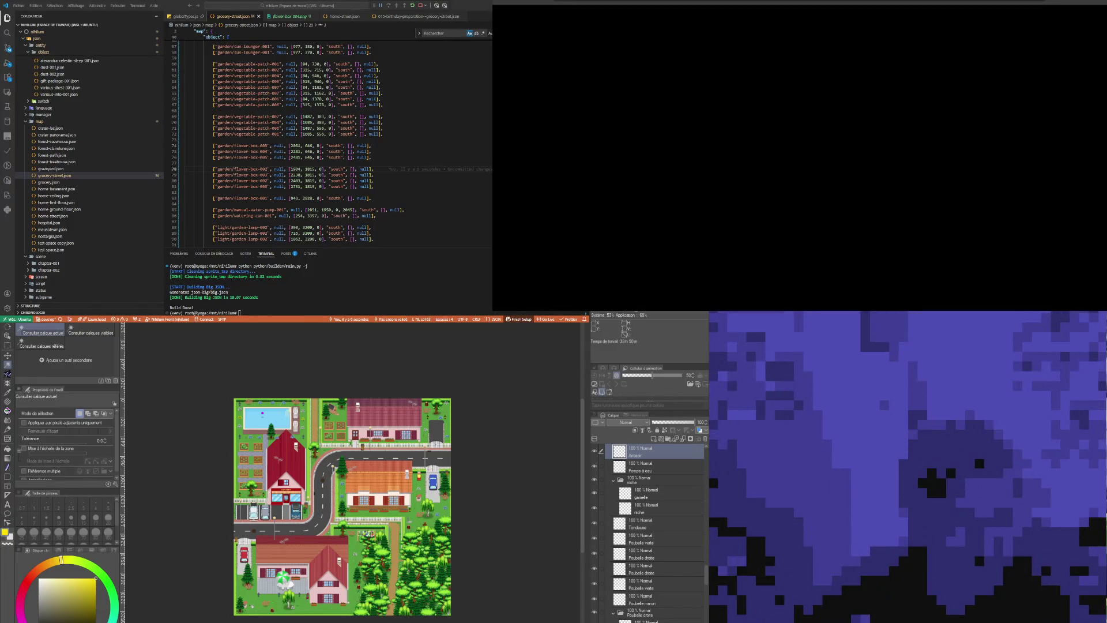